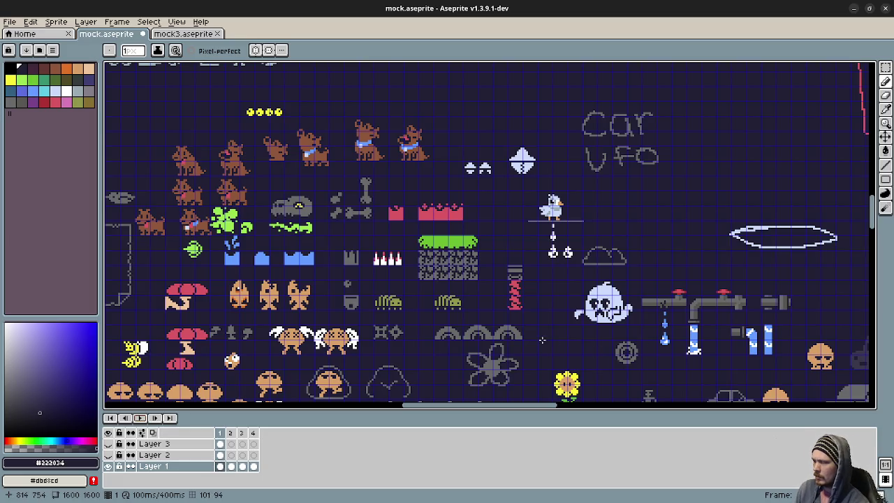
# Zoom in on the tile, hazard and enemy sprites and start the animation playing.
pyautogui.scroll(1, 446, 312)
pyautogui.scroll(1, 446, 312)
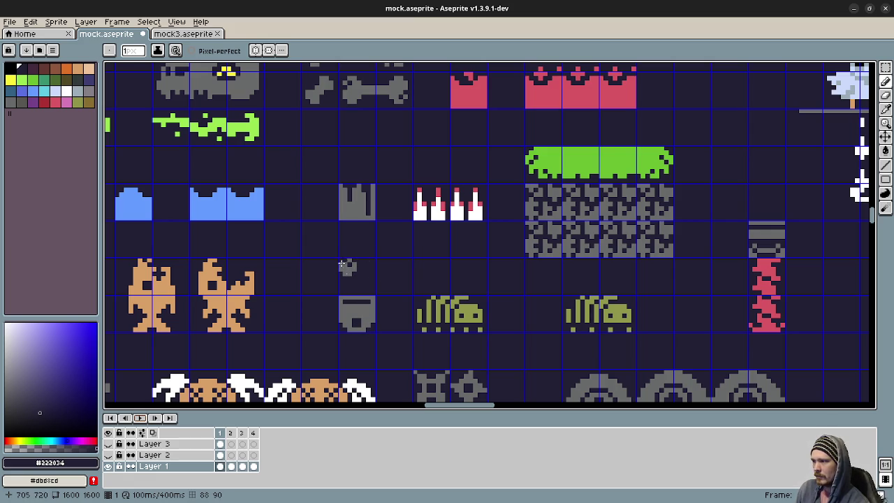
pyautogui.click(142, 419)
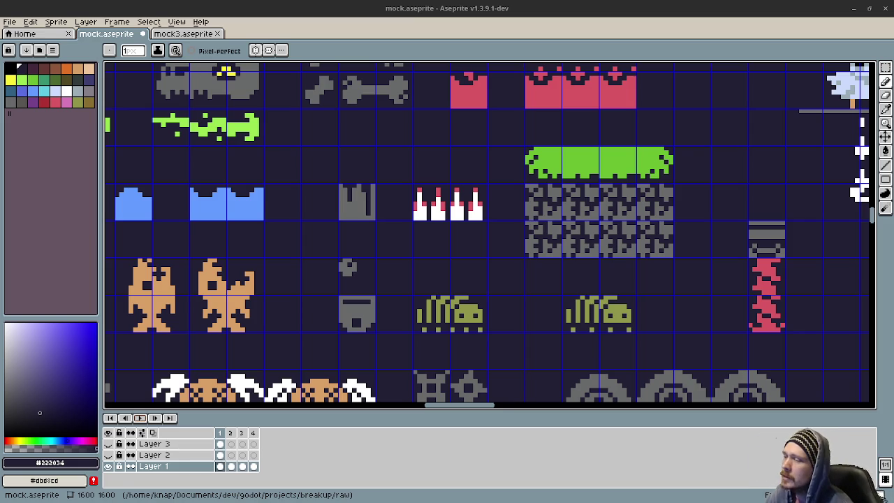
# Watch the sprite frame animation play, then begin zooming back out.
pyautogui.scroll(-3, 475, 204)
# Zoom out to survey the whole sheet, then pan to the lower assets and the car and EXIT area.
pyautogui.scroll(-1, 475, 203)
pyautogui.scroll(-1, 503, 223)
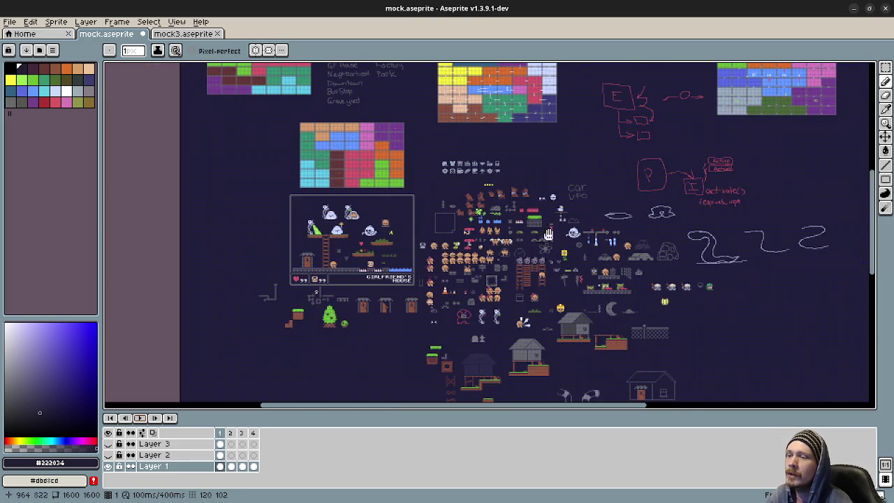
pyautogui.scroll(-1, 543, 241)
pyautogui.scroll(1, 590, 296)
pyautogui.moveTo(591, 295); pyautogui.dragTo(557, 146)
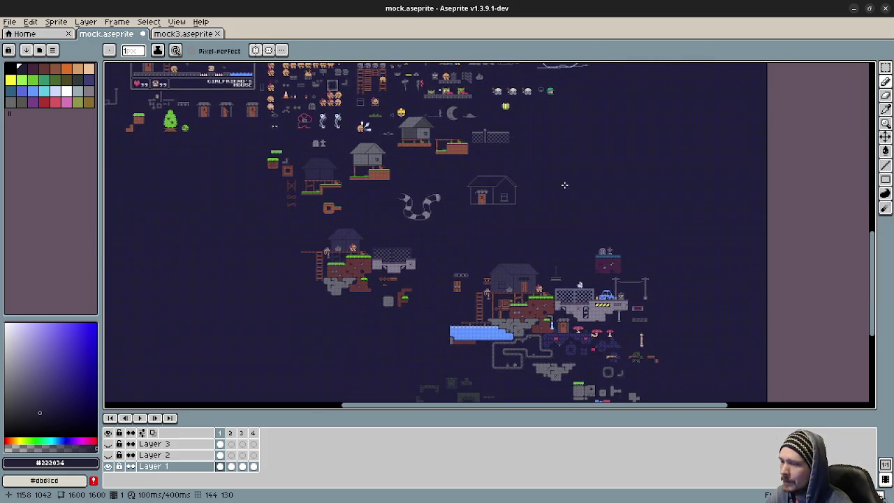
pyautogui.scroll(1, 561, 264)
pyautogui.scroll(1, 561, 263)
pyautogui.scroll(1, 561, 264)
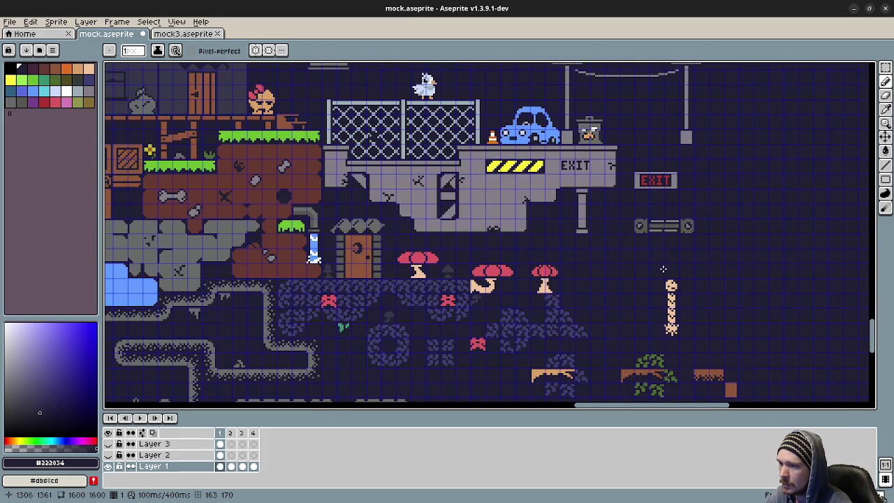
pyautogui.moveTo(687, 272); pyautogui.dragTo(504, 305)
# Zoom out again, shift the view right, and zoom in on the traffic cone and round creature sprites.
pyautogui.scroll(-1, 504, 305)
pyautogui.scroll(-1, 488, 265)
pyautogui.scroll(-1, 472, 219)
pyautogui.scroll(-3, 472, 220)
pyautogui.scroll(1, 456, 235)
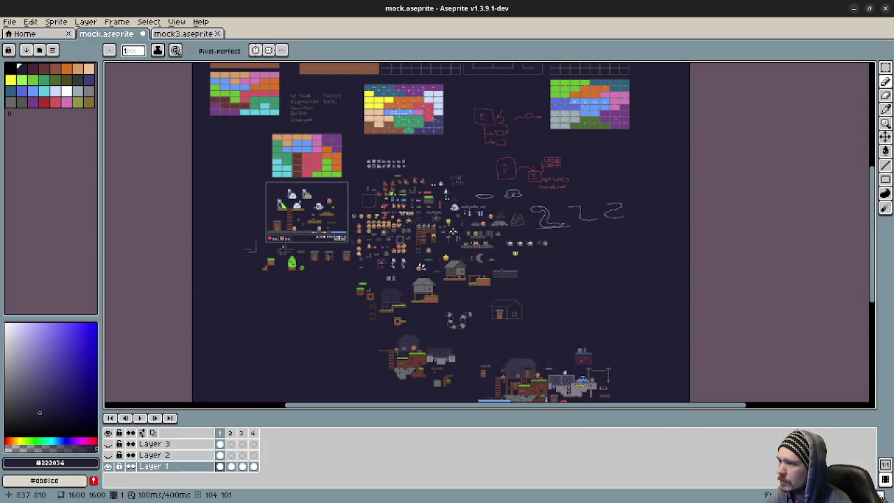
pyautogui.scroll(1, 455, 235)
pyautogui.scroll(1, 455, 235)
pyautogui.scroll(1, 458, 241)
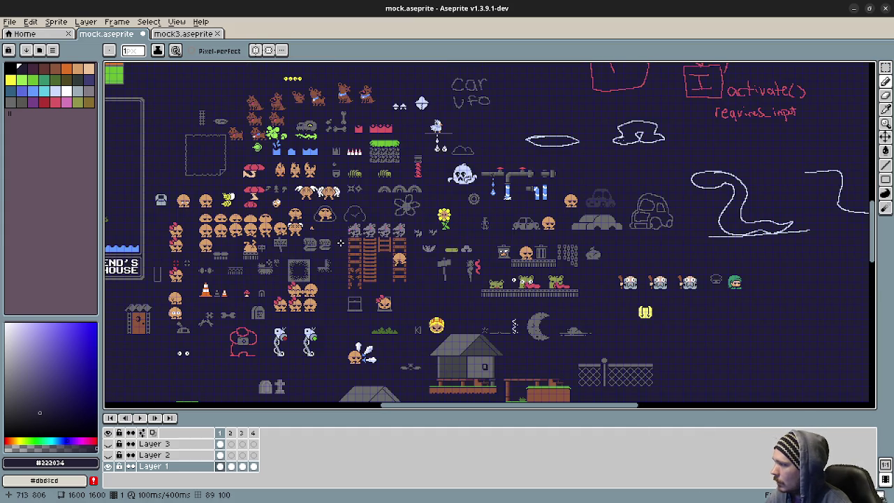
pyautogui.moveTo(229, 277)
pyautogui.mouseDown()
pyautogui.moveTo(301, 272)
pyautogui.moveTo(305, 341)
pyautogui.mouseUp()
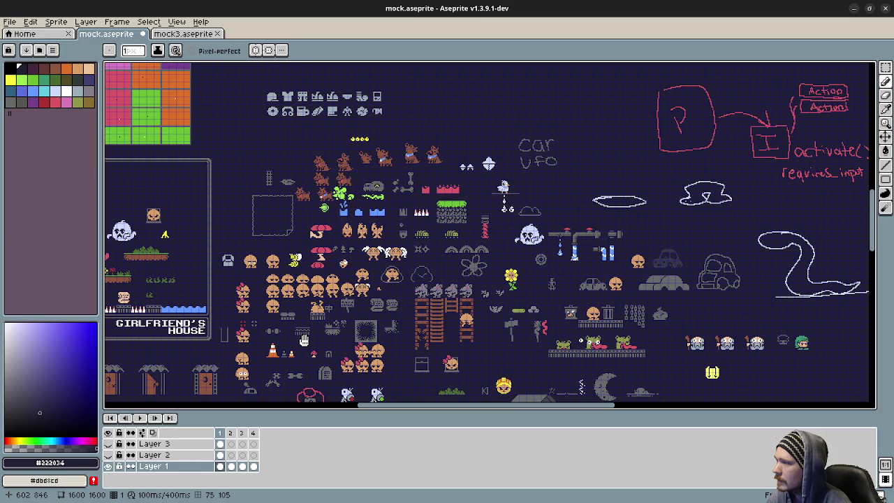
pyautogui.scroll(4, 375, 241)
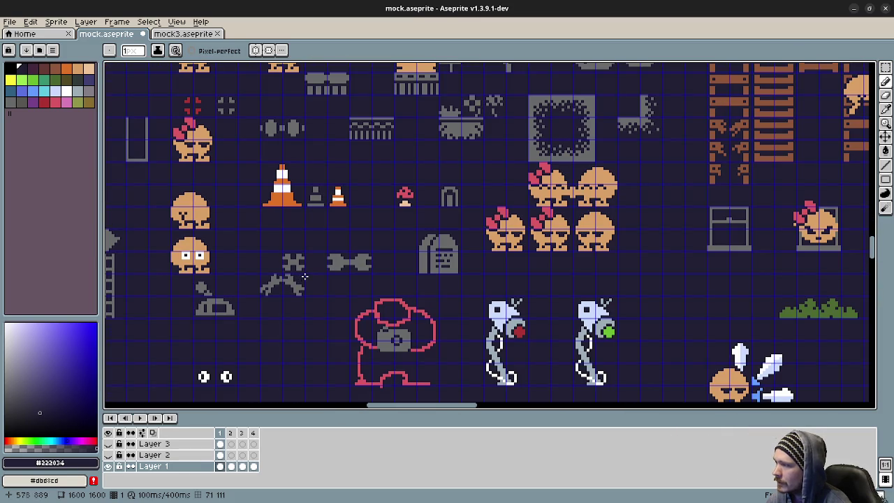
# Play the animation briefly, stop it, and return to frame 1.
pyautogui.click(140, 417)
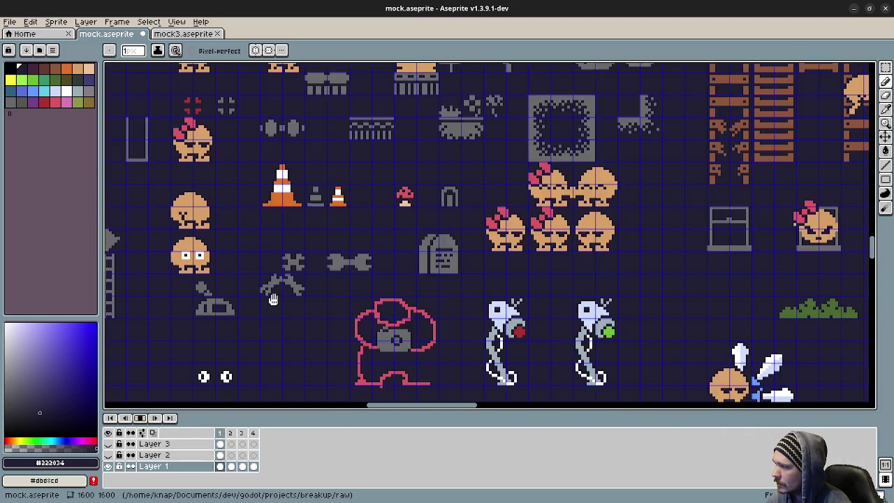
pyautogui.click(141, 417)
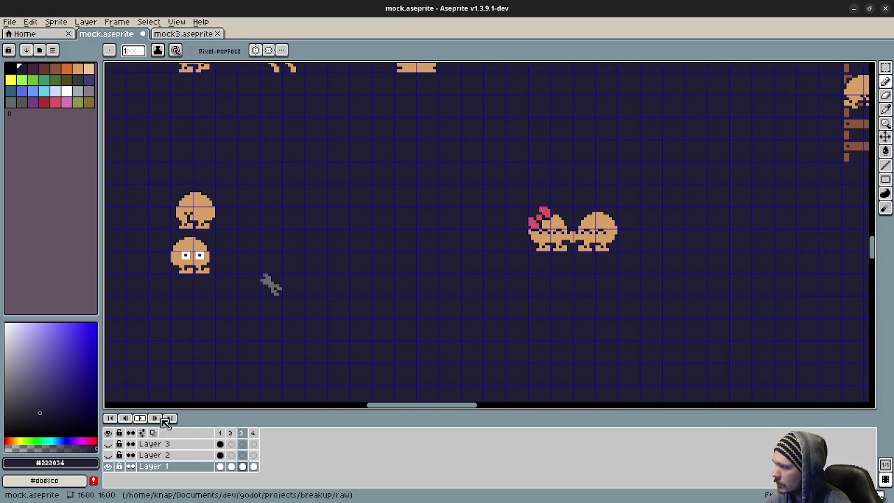
pyautogui.click(221, 432)
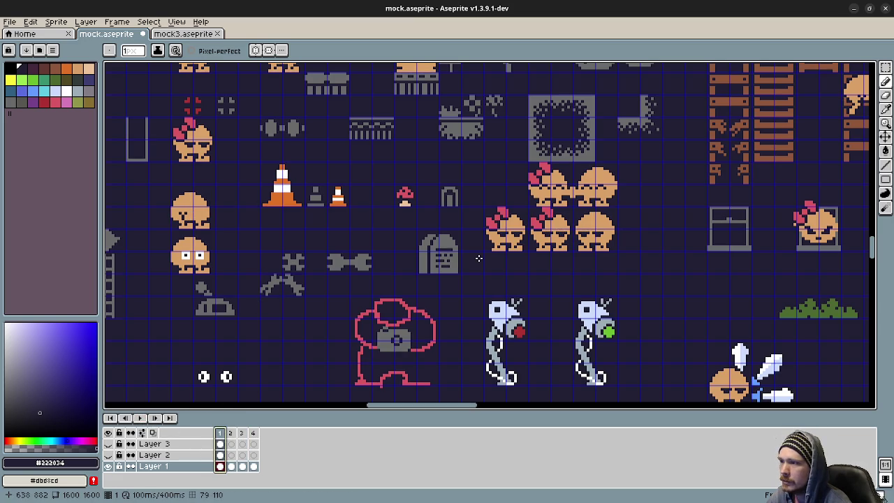
# Pan over to the ghost, faucet, car and frog sprites and the rows above the faucet.
pyautogui.moveTo(601, 191); pyautogui.dragTo(564, 349)
pyautogui.scroll(5, 566, 258)
pyautogui.moveTo(543, 257)
pyautogui.mouseDown()
pyautogui.moveTo(531, 336)
pyautogui.moveTo(504, 329)
pyautogui.mouseUp()
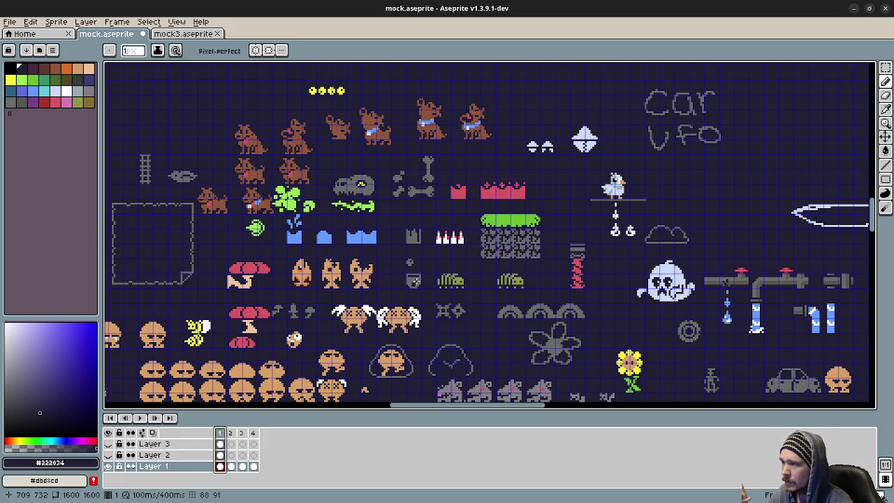
pyautogui.moveTo(718, 349); pyautogui.dragTo(471, 189)
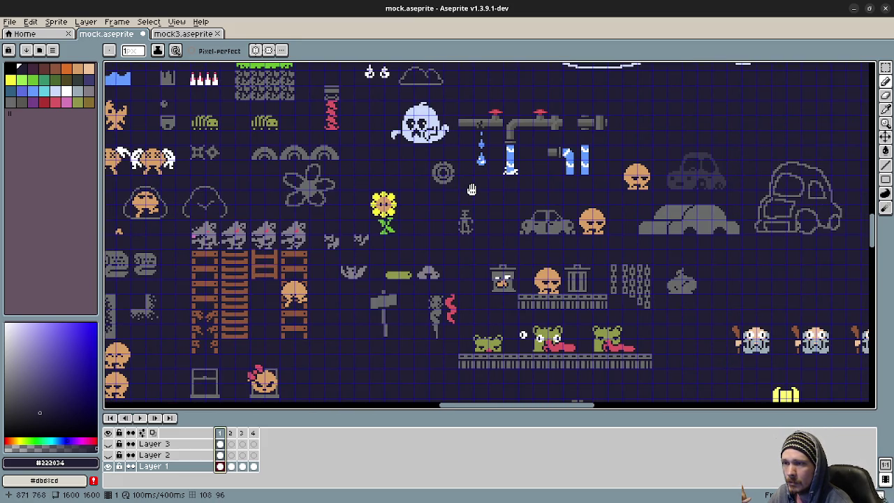
pyautogui.moveTo(472, 189); pyautogui.dragTo(478, 184)
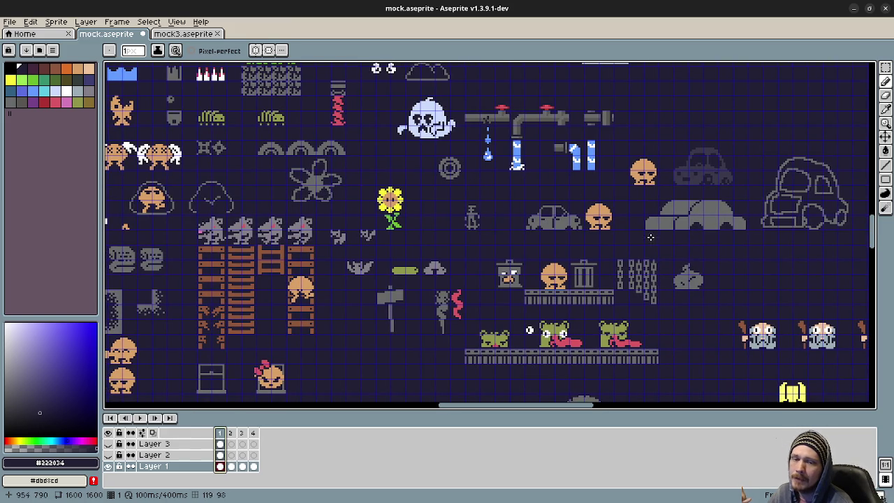
pyautogui.moveTo(455, 167); pyautogui.dragTo(487, 241)
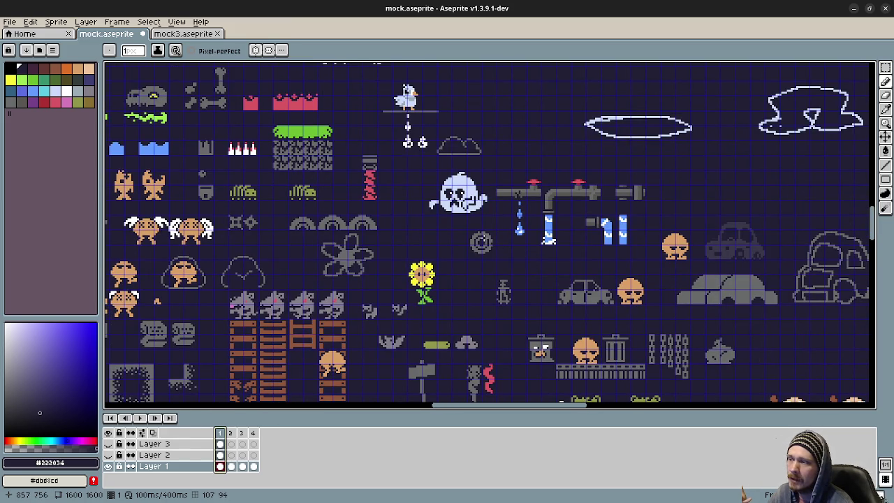
# Start the animation, zoom in, and turn off the pixel grid via View > Show > Grid.
pyautogui.click(139, 417)
pyautogui.scroll(2, 481, 242)
pyautogui.scroll(2, 467, 240)
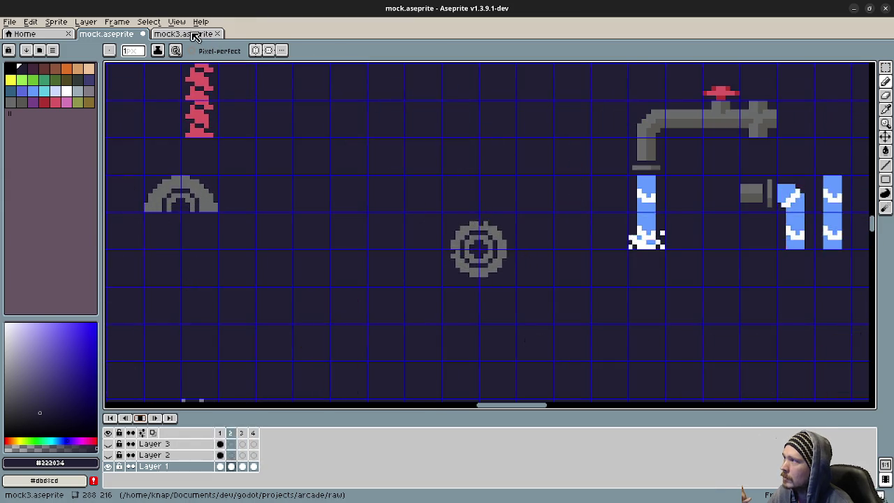
pyautogui.click(178, 22)
pyautogui.click(336, 80)
# Play the animation again to watch the faucet and ring sprites, zoom out, and stop it.
pyautogui.click(139, 417)
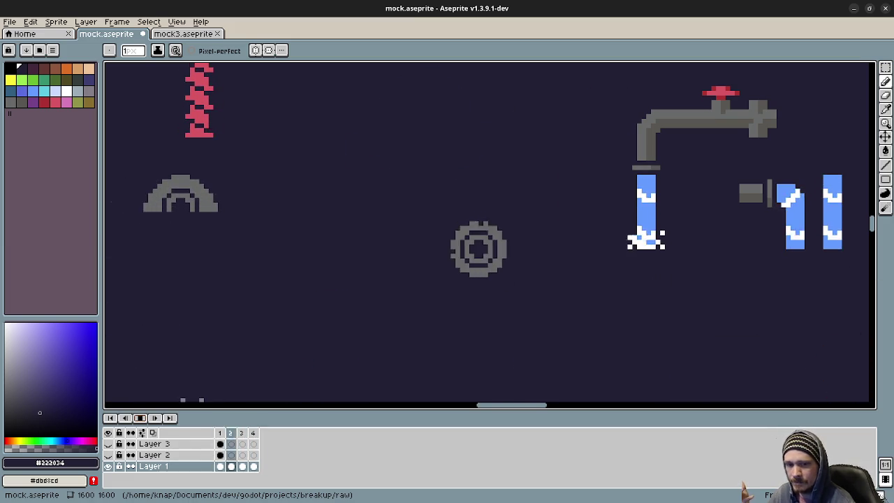
pyautogui.scroll(-3, 651, 234)
pyautogui.scroll(-4, 651, 235)
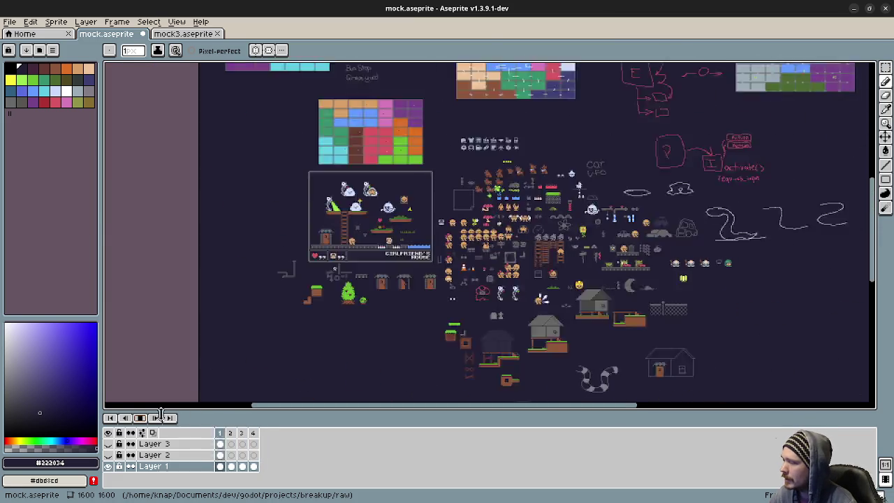
pyautogui.click(143, 419)
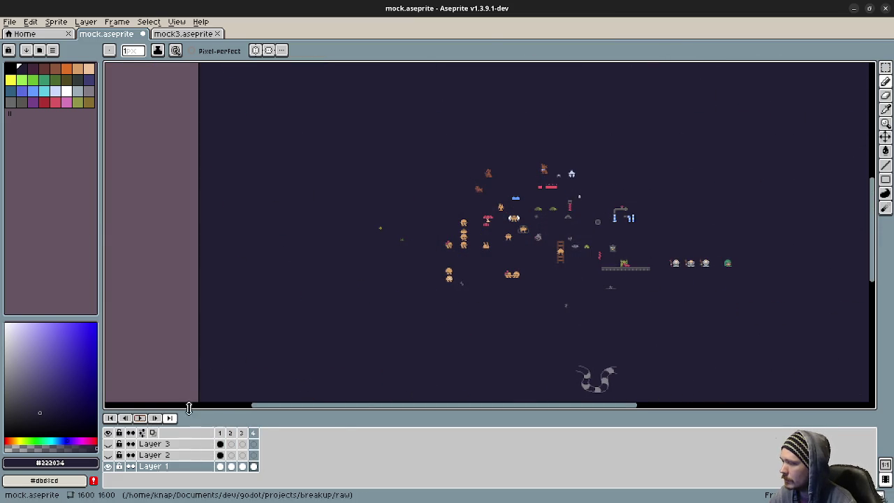
# Return to frame 1, zoom in, and pan to the coloured room map with GF, TH, S, A1, A2 labels.
pyautogui.click(220, 432)
pyautogui.scroll(3, 522, 265)
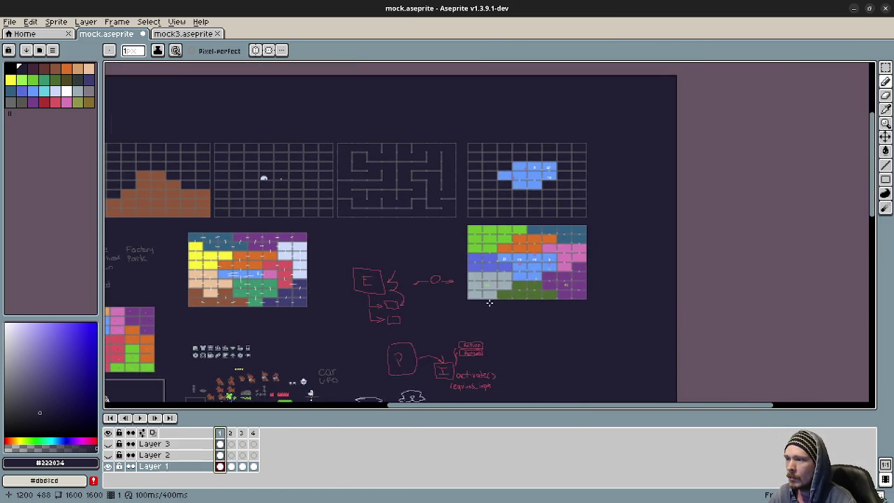
pyautogui.scroll(2, 522, 265)
pyautogui.moveTo(564, 261); pyautogui.dragTo(529, 255)
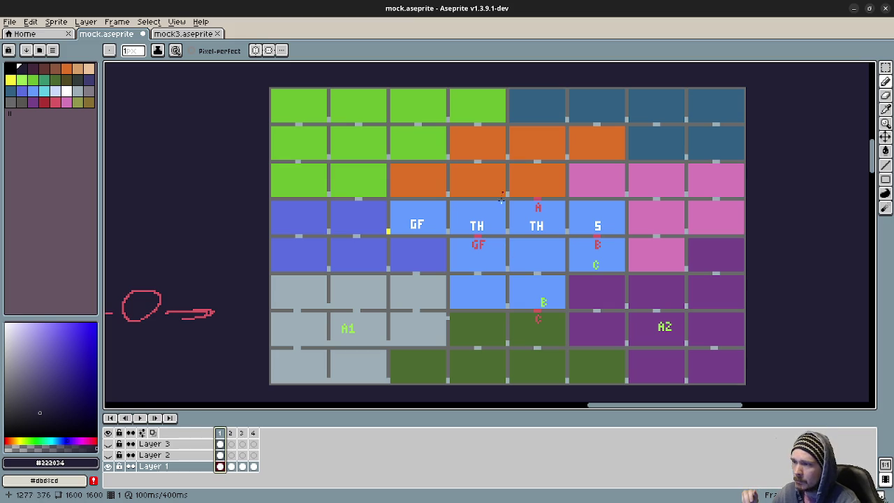
# Erase the stray pixels on the green B room marker.
pyautogui.scroll(1, 507, 232)
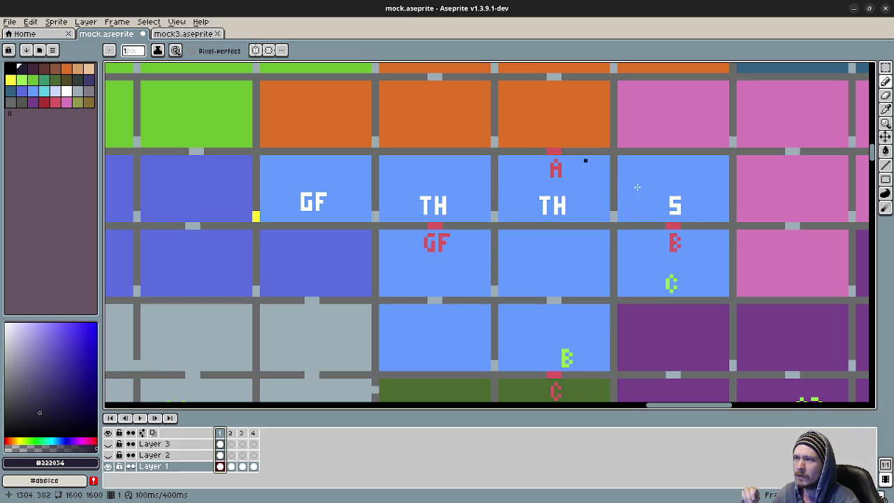
pyautogui.scroll(-1, 548, 254)
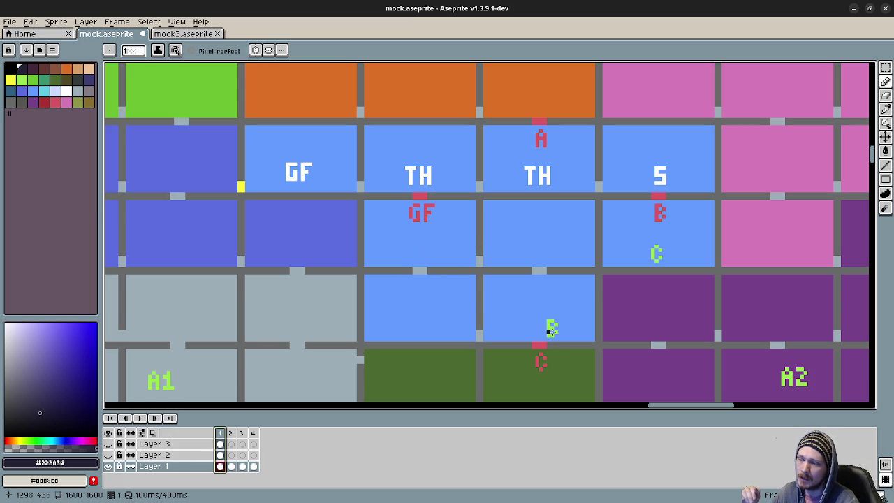
pyautogui.click(554, 333)
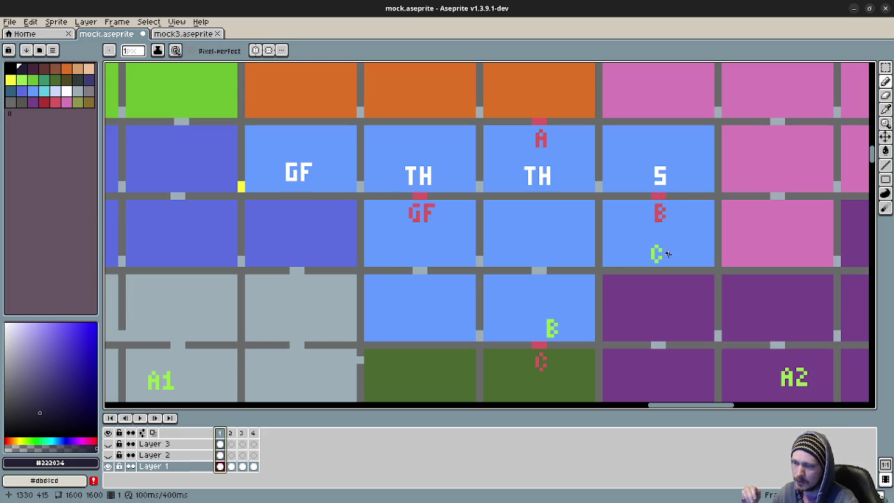
# Zoom out, nudge the room map view, and minimize Aseprite to bring up Godot.
pyautogui.scroll(-2, 559, 342)
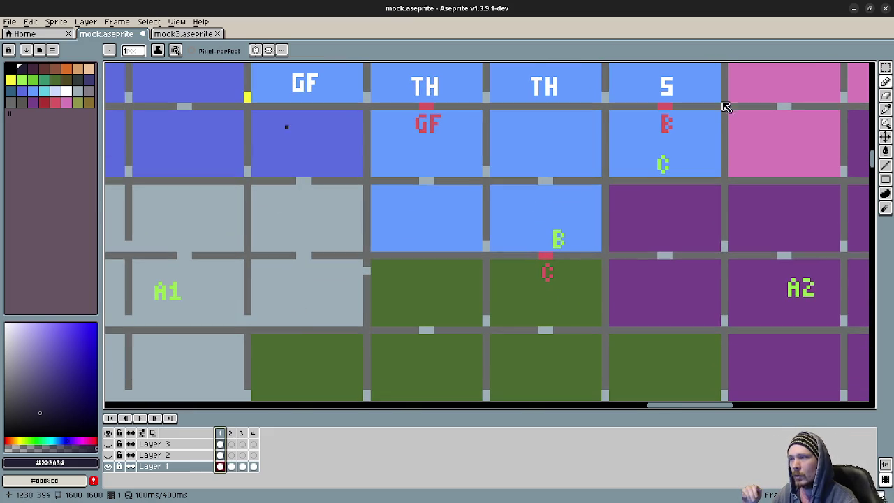
pyautogui.moveTo(575, 351); pyautogui.dragTo(598, 339)
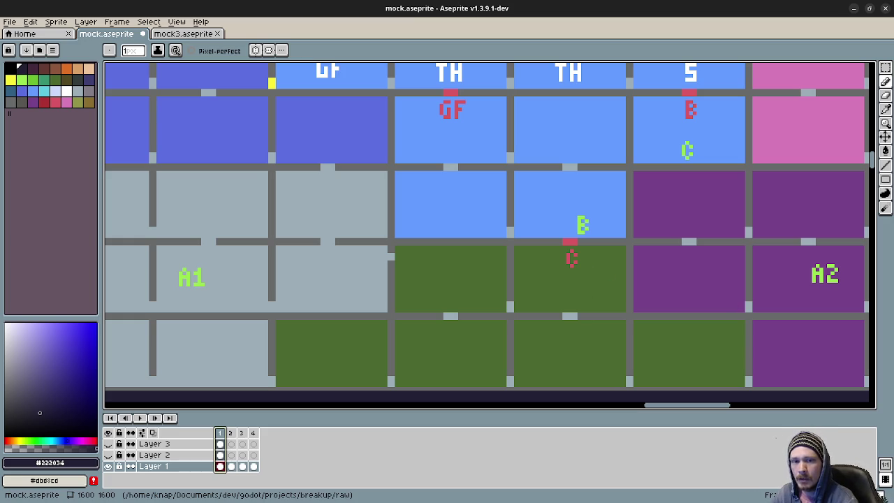
pyautogui.click(853, 8)
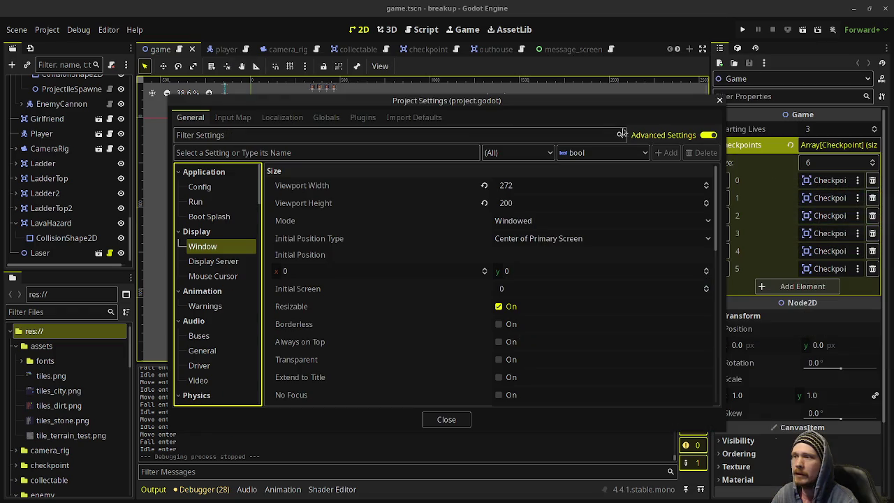
# Close Project Settings, run the game with F5, and walk off the ledge and up the stairs.
pyautogui.click(719, 102)
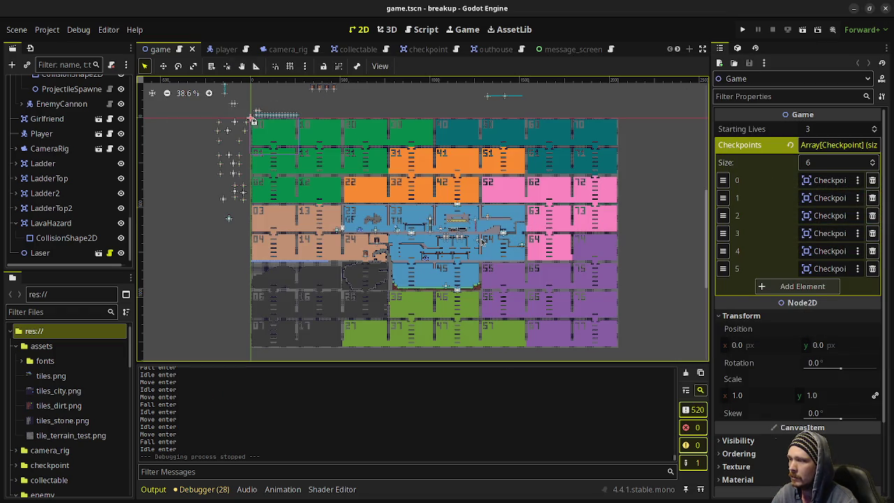
pyautogui.press('F5')
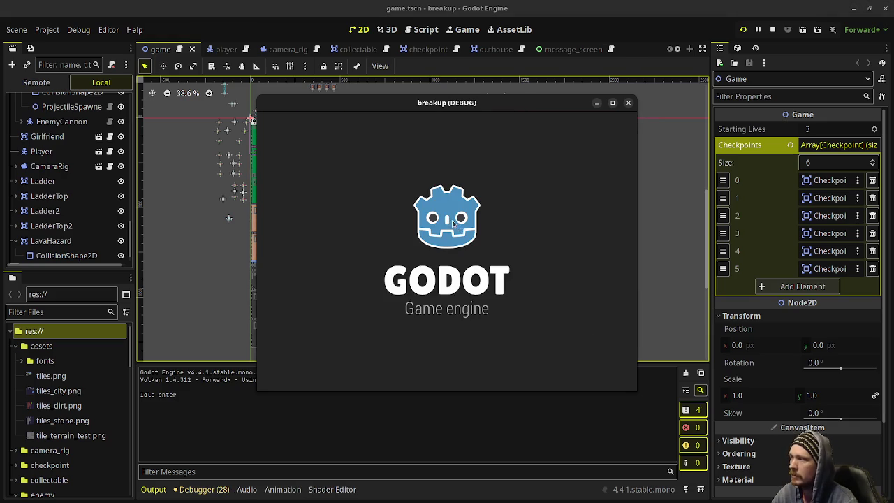
pyautogui.press('Right')
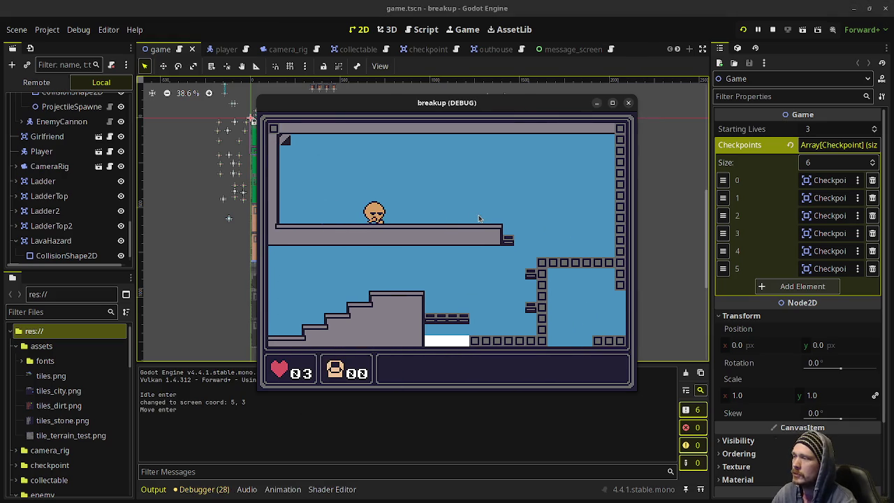
pyautogui.press('Right')
pyautogui.press('Right')
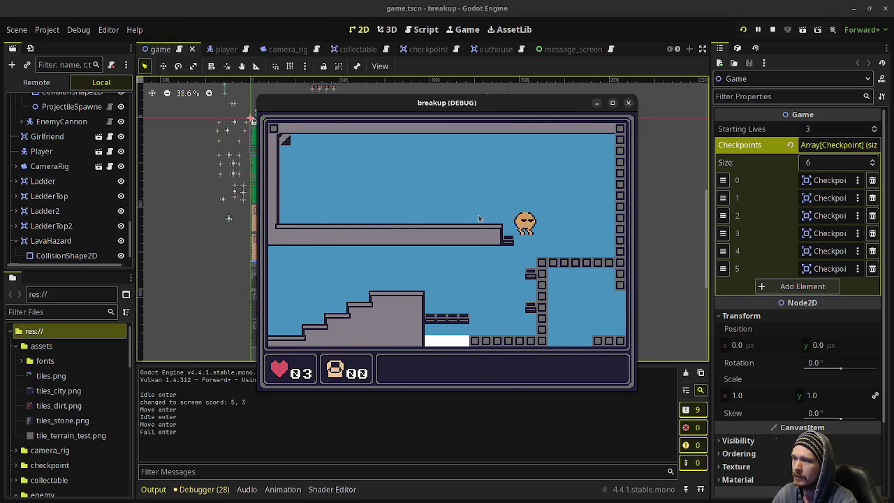
pyautogui.press('Right')
pyautogui.press('Right')
pyautogui.press('Left')
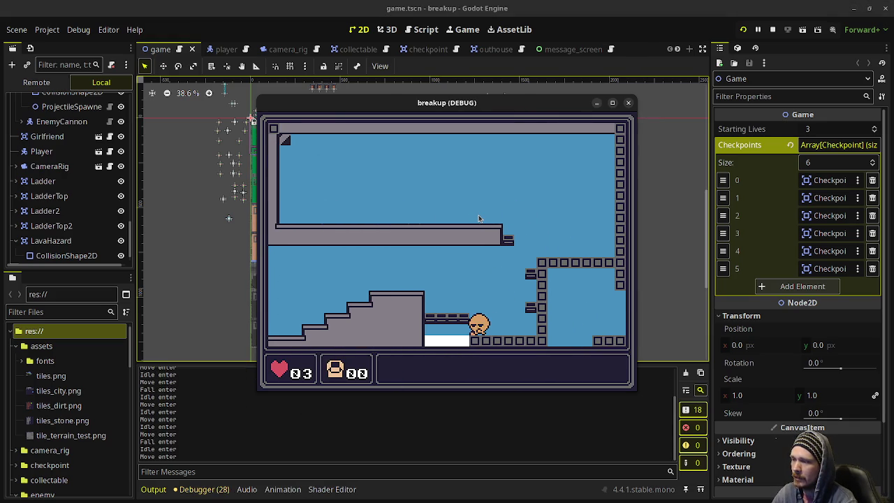
pyautogui.press('Left')
pyautogui.press('space')
pyautogui.press('Left')
# Walk left through Main Street East, past the Dear Diary message, and Main Street West into Girlfriend's House.
pyautogui.press('Left')
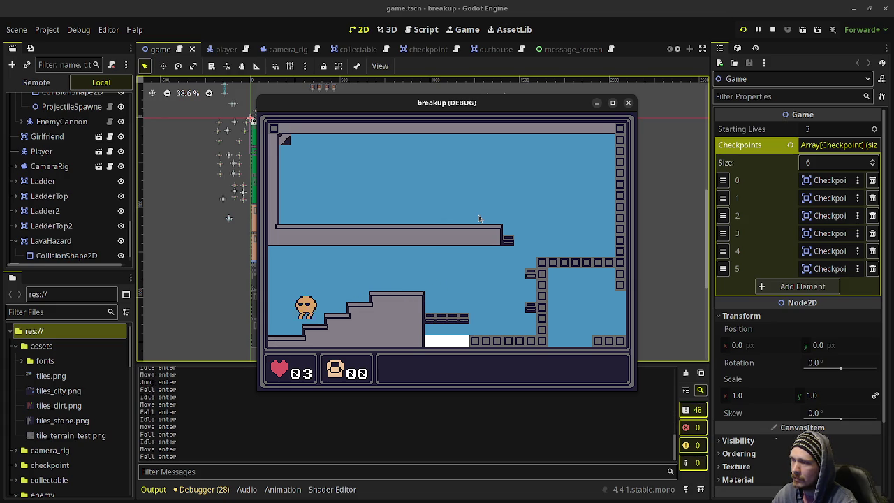
pyautogui.press('Left')
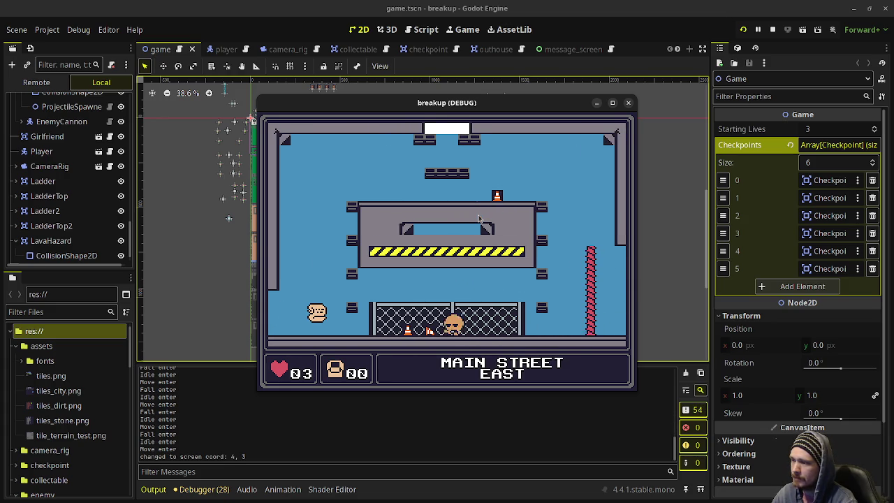
pyautogui.press('Left')
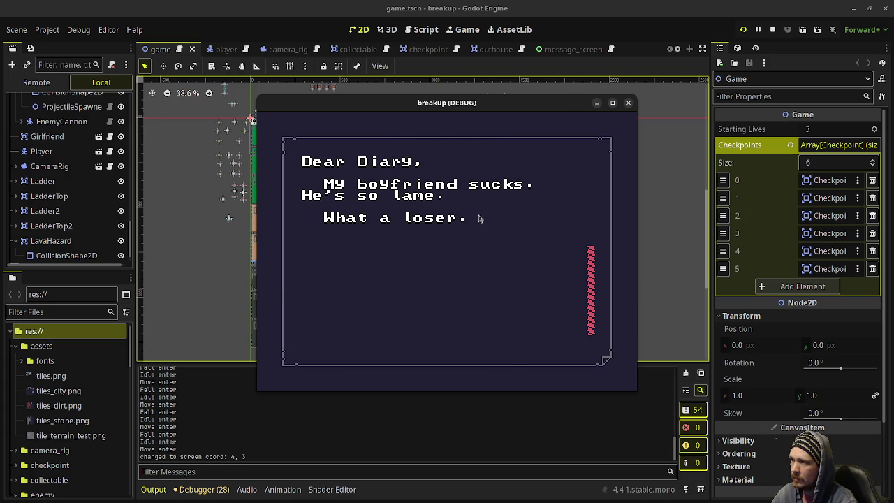
pyautogui.press('Left')
pyautogui.press('Right')
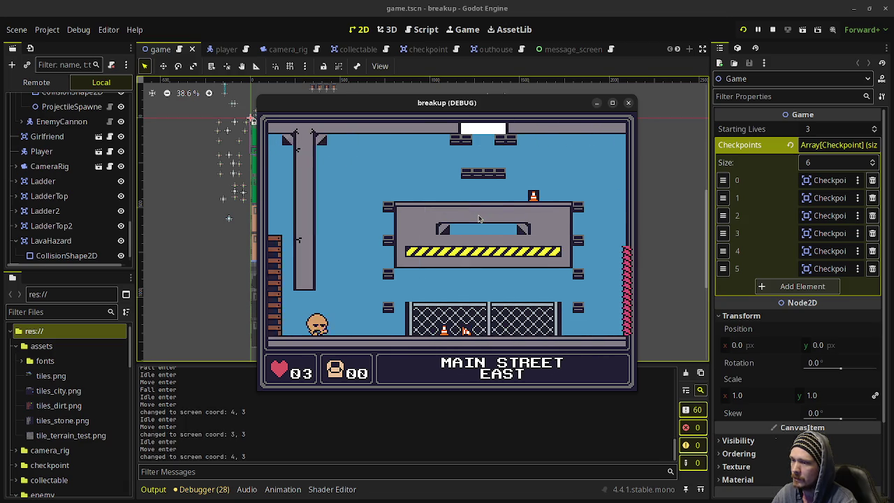
pyautogui.press('Left')
pyautogui.press('Left')
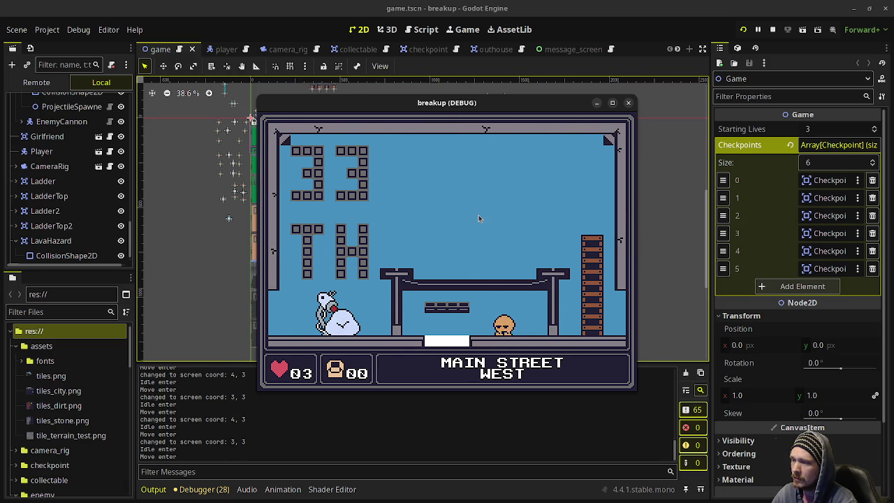
pyautogui.press('Left')
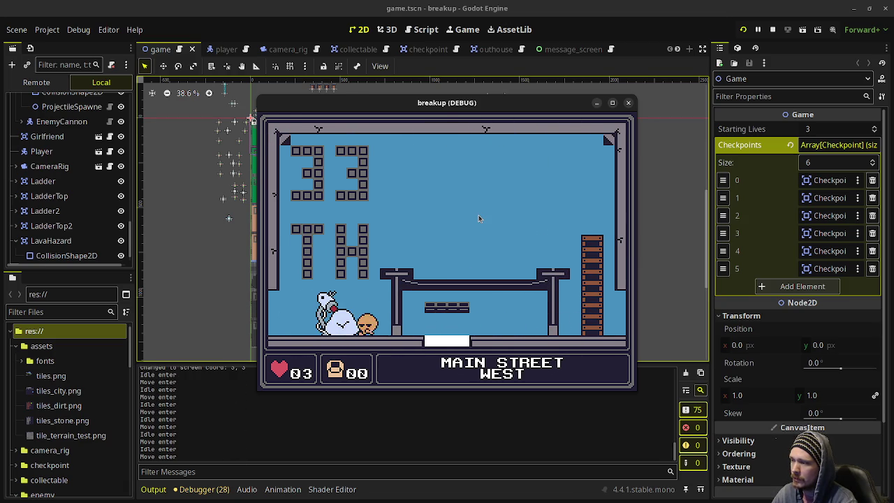
# Talk through the girlfriend's lines, then walk back right between rooms.
pyautogui.press('Left')
pyautogui.press('Right')
pyautogui.press('Left')
pyautogui.press('space')
pyautogui.press('space')
pyautogui.press('space')
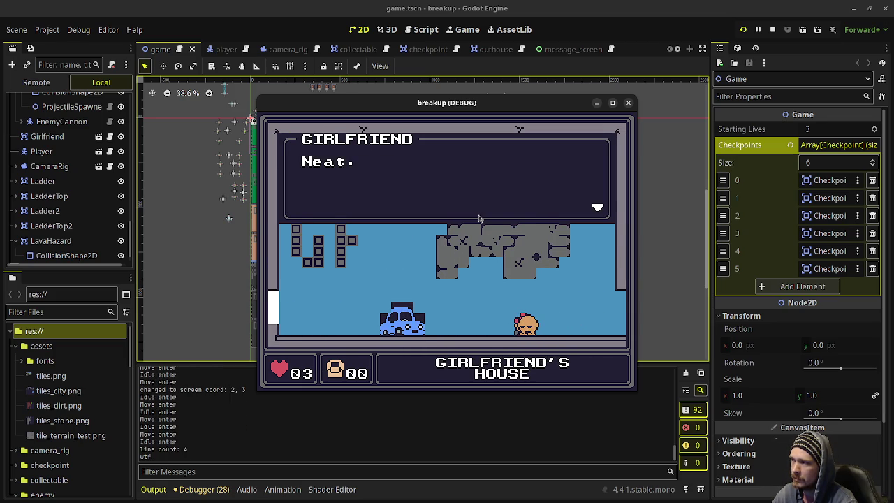
pyautogui.press('space')
pyautogui.press('Right')
pyautogui.press('Left')
pyautogui.press('Right')
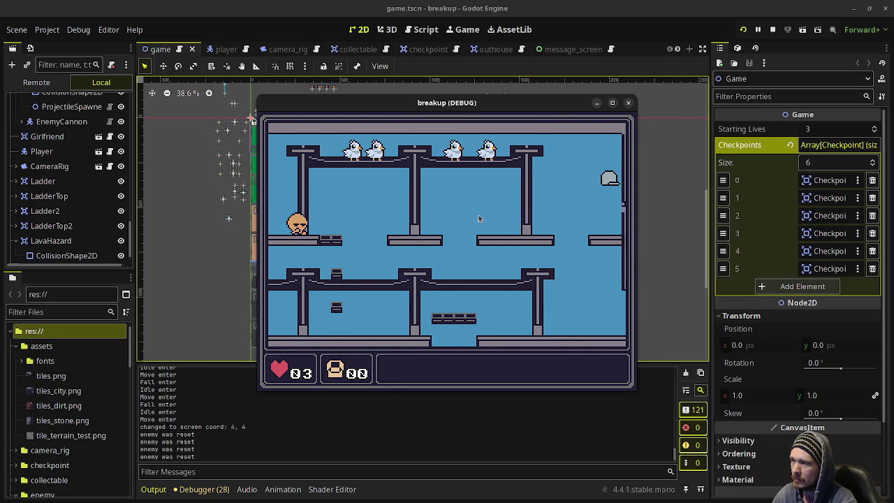
# Enter the bird room, jump right across its platforms, and step left off the wall.
pyautogui.press('Right')
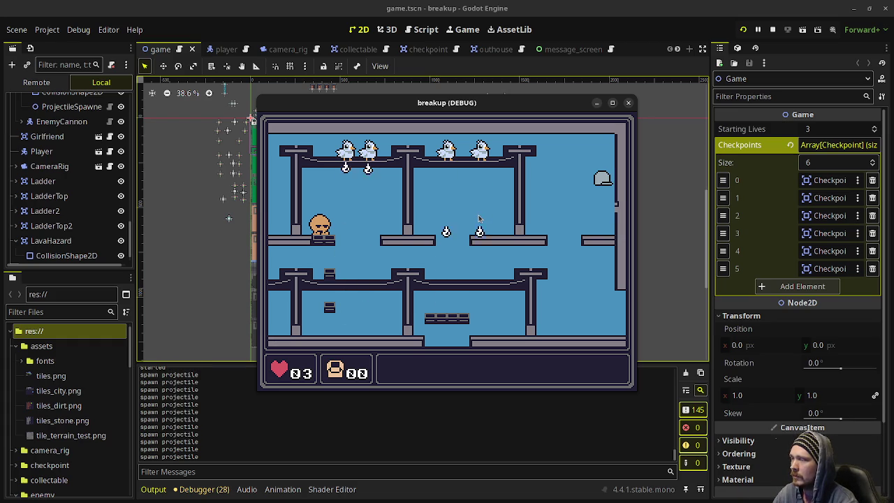
pyautogui.press('Right')
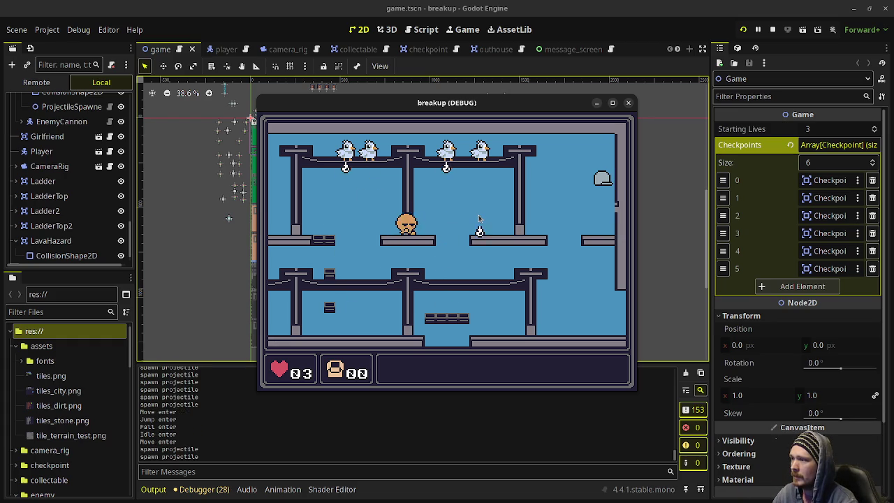
pyautogui.press('Right')
pyautogui.press('Right')
pyautogui.press('space')
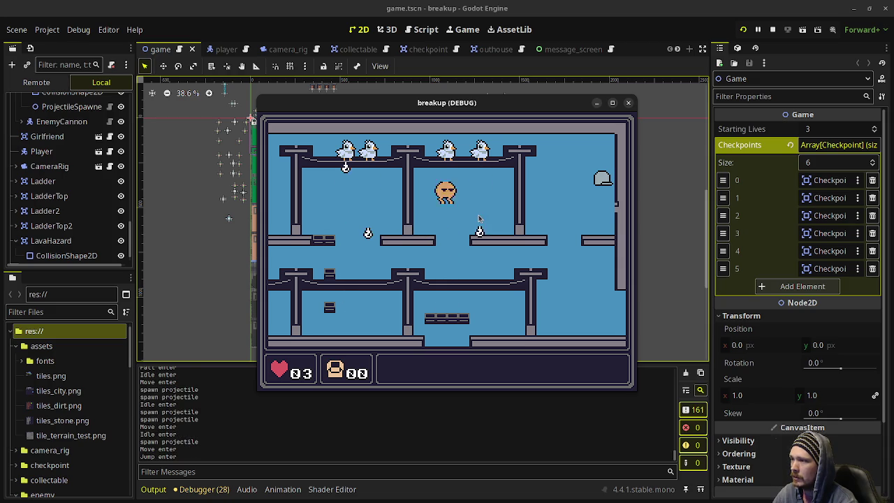
pyautogui.press('space')
pyautogui.press('Right')
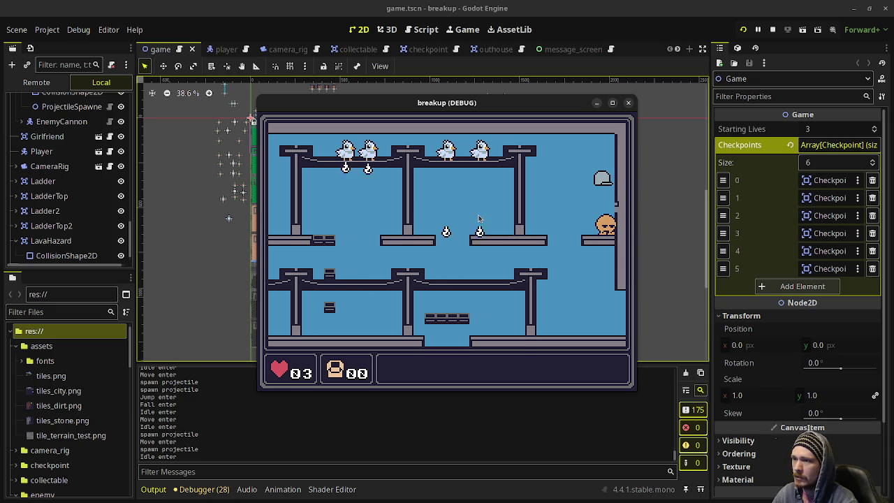
pyautogui.press('Left')
pyautogui.press('Left')
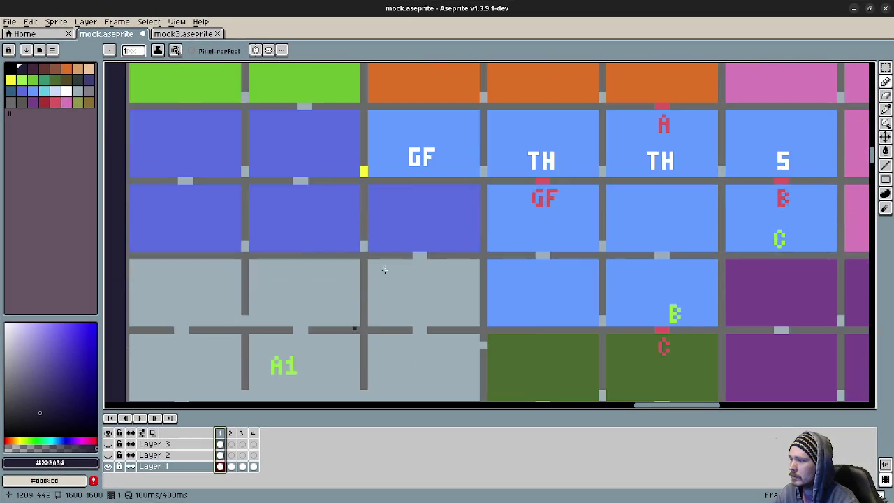
# Zoom on the icon sprites, save mock.aseprite with Ctrl+S, and minimize Aseprite.
pyautogui.scroll(-3, 393, 205)
pyautogui.scroll(-2, 398, 294)
pyautogui.scroll(4, 294, 238)
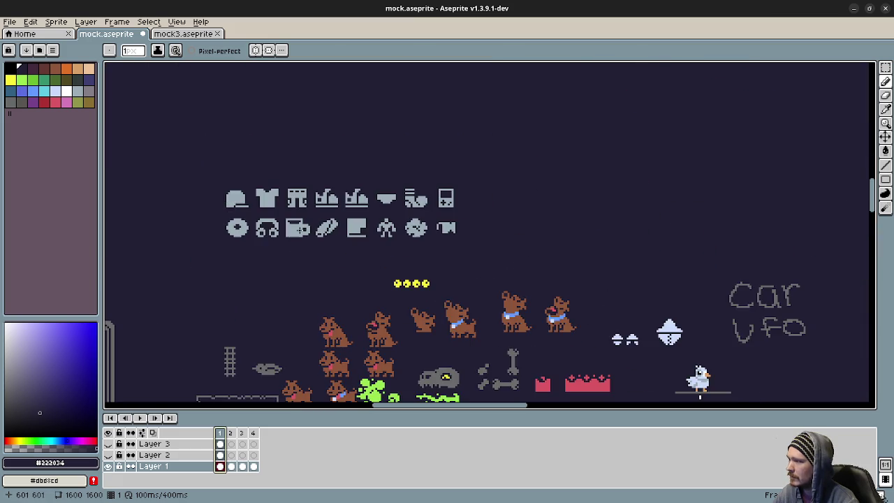
pyautogui.scroll(2, 401, 251)
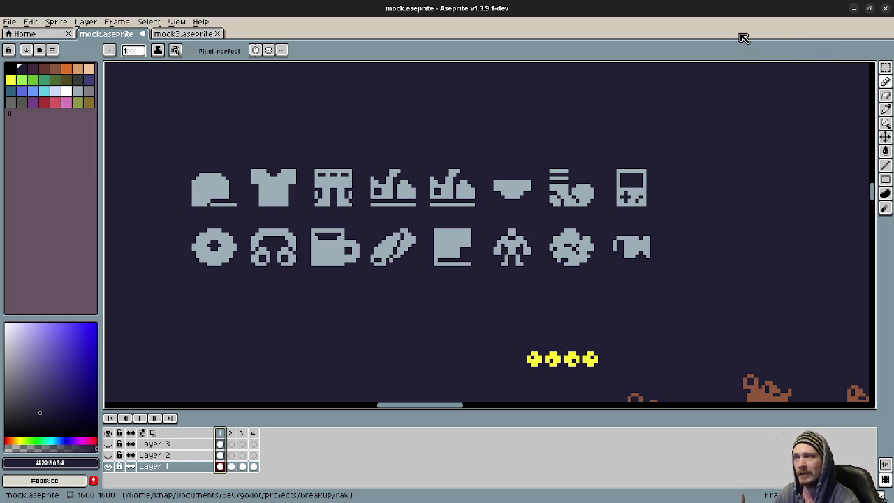
pyautogui.hotkey('ctrl', 's')
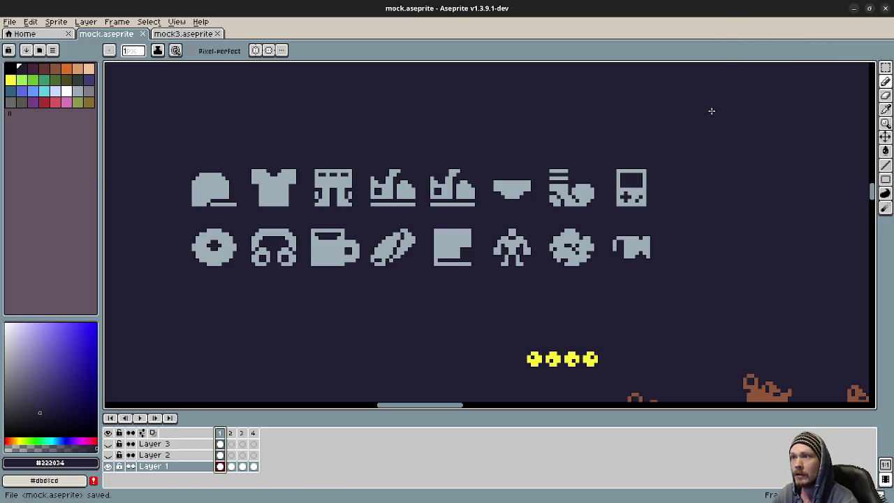
pyautogui.click(854, 9)
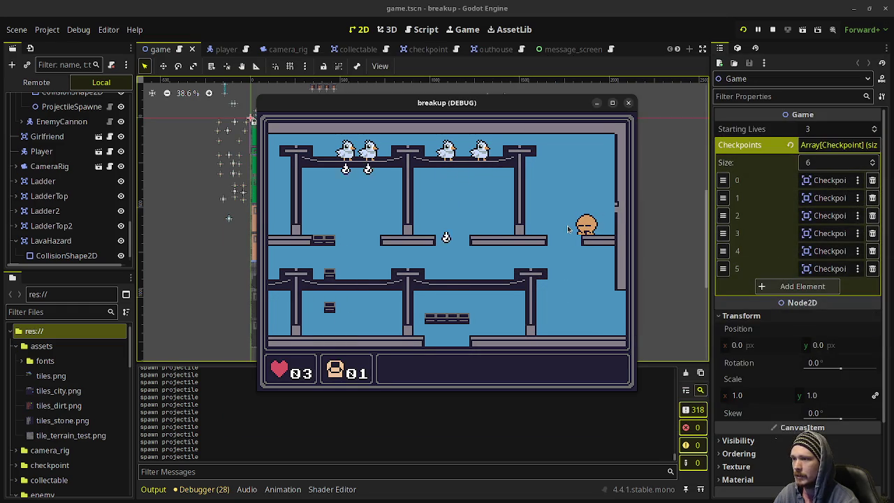
# Walk the player left off the ledge so it drops to the bird room's lower floor.
pyautogui.press('Left')
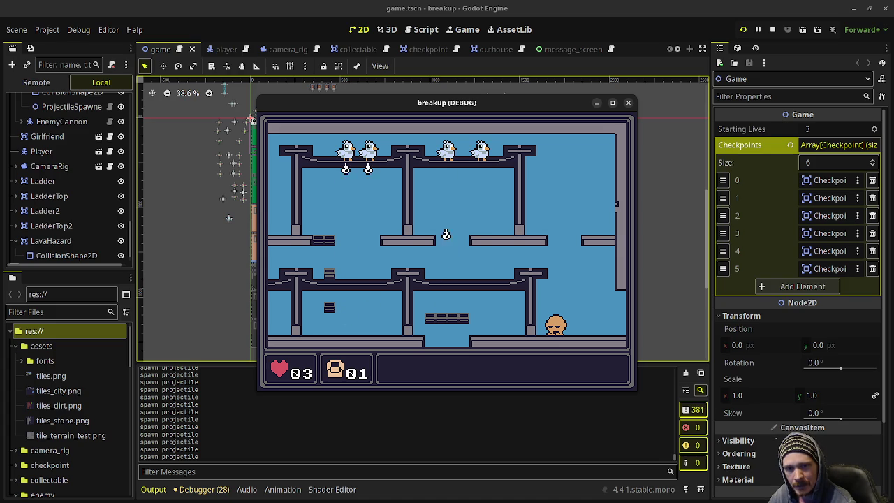
# Run and jump the player right, then hop it repeatedly leftward around the bird room.
pyautogui.press('Right')
pyautogui.press('space')
pyautogui.press('Right')
pyautogui.press('space')
pyautogui.press('Left')
pyautogui.press('space')
pyautogui.press('Left')
pyautogui.press('space')
pyautogui.press('Left')
pyautogui.press('space')
pyautogui.press('space')
pyautogui.press('Left')
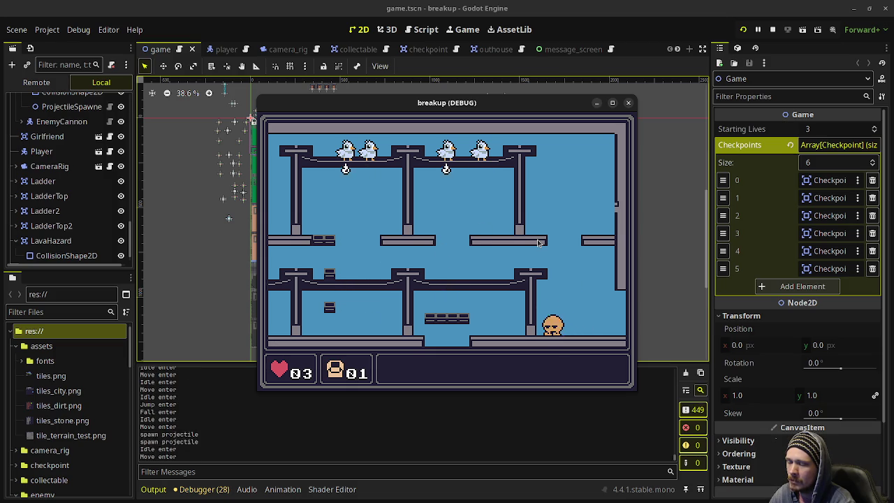
pyautogui.press('Left')
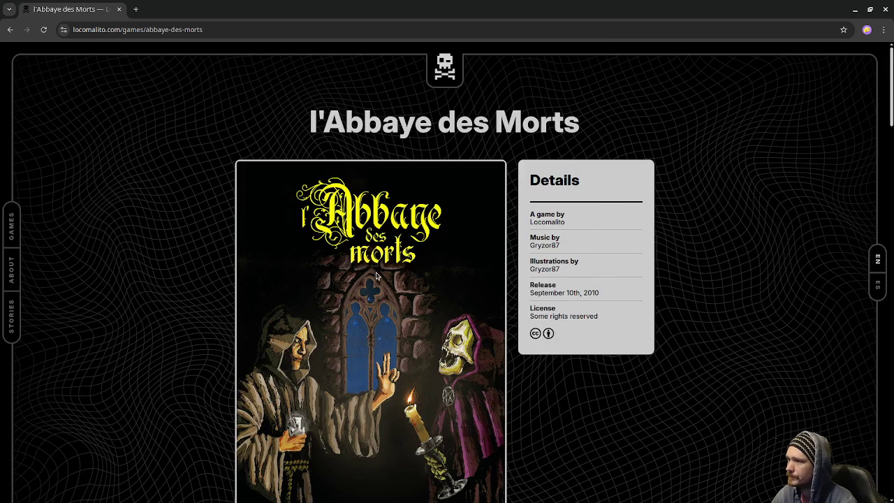
# Scroll down the l'Abbaye des Morts page and advance the gallery to the next screenshot.
pyautogui.scroll(-2, 702, 255)
pyautogui.scroll(-2, 544, 231)
pyautogui.scroll(-3, 538, 259)
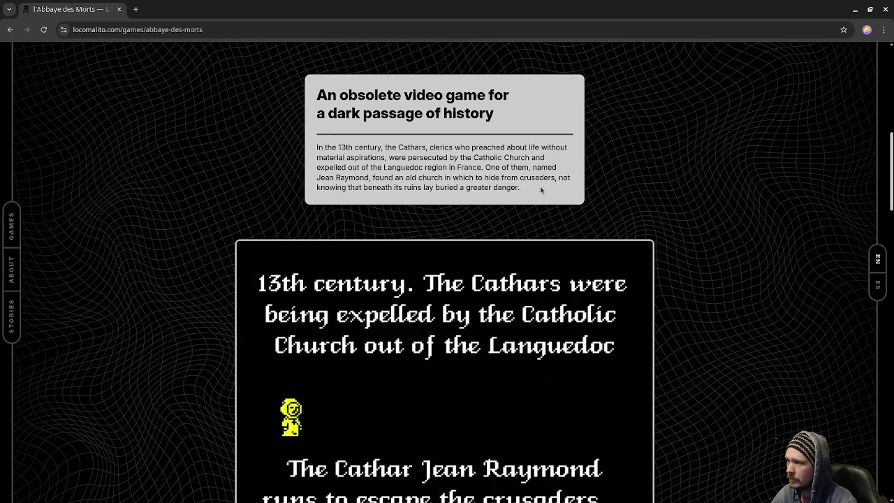
pyautogui.scroll(-3, 503, 265)
pyautogui.scroll(1, 458, 303)
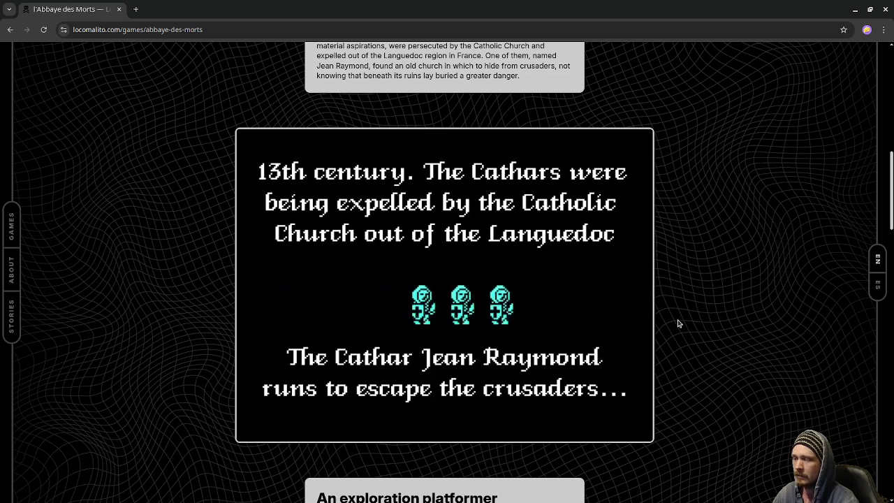
pyautogui.scroll(-1, 677, 323)
pyautogui.scroll(1, 678, 323)
pyautogui.scroll(-4, 691, 328)
pyautogui.scroll(-5, 702, 332)
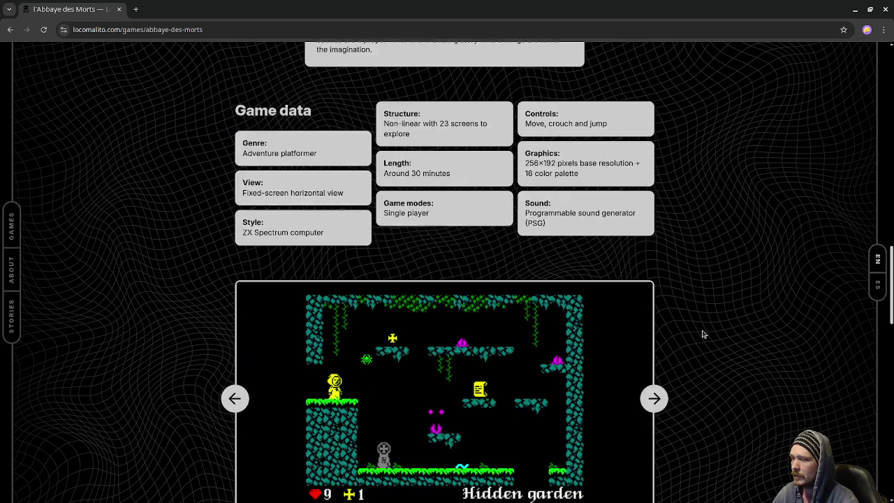
pyautogui.scroll(-2, 703, 334)
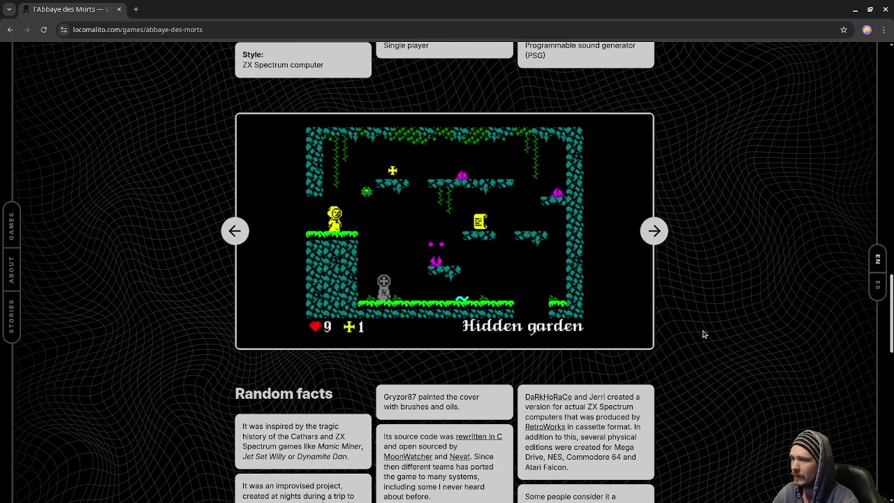
pyautogui.click(654, 231)
# Scroll back up and select the word Languedoc in the history description.
pyautogui.scroll(4, 698, 280)
pyautogui.scroll(3, 706, 286)
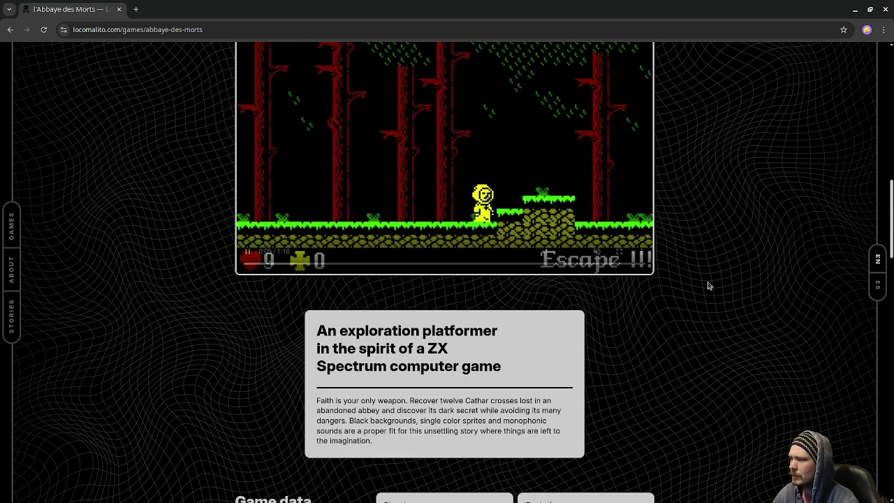
pyautogui.scroll(4, 607, 335)
pyautogui.scroll(1, 532, 243)
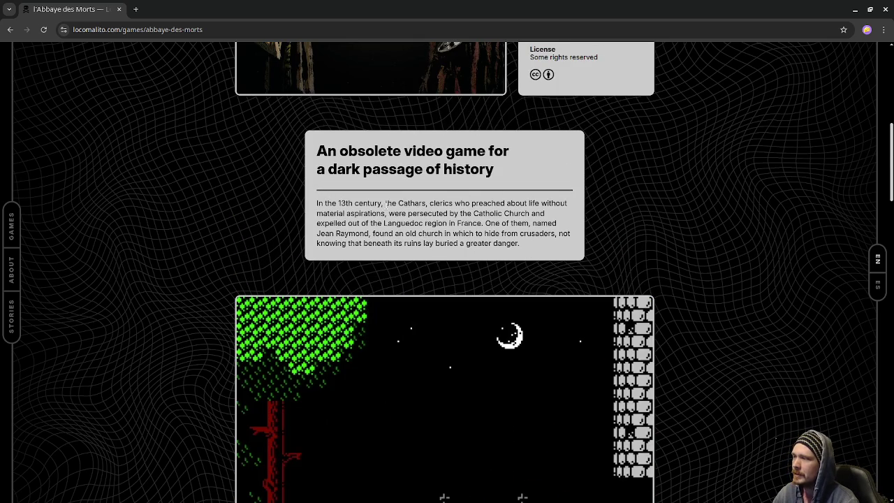
pyautogui.press('Right')
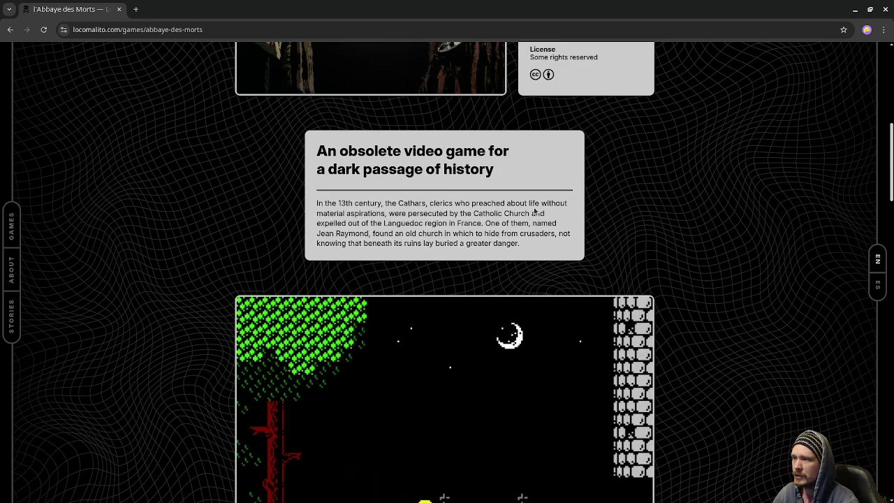
pyautogui.press('Right')
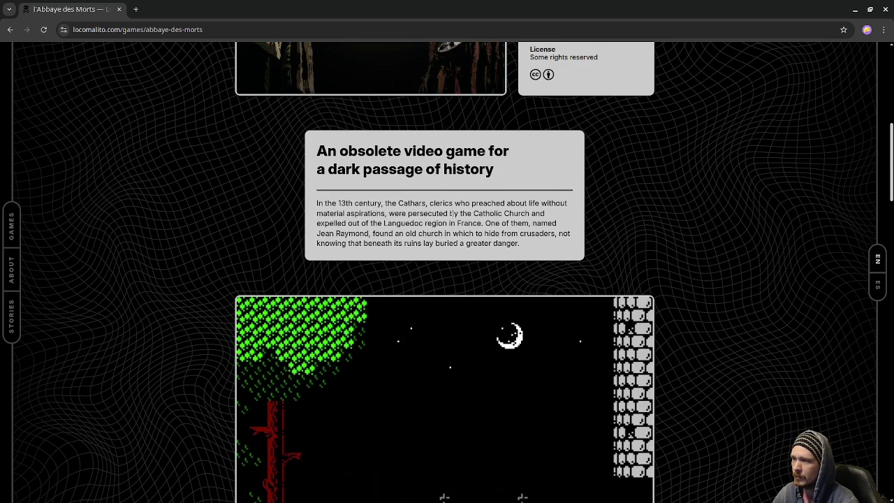
pyautogui.press('Right')
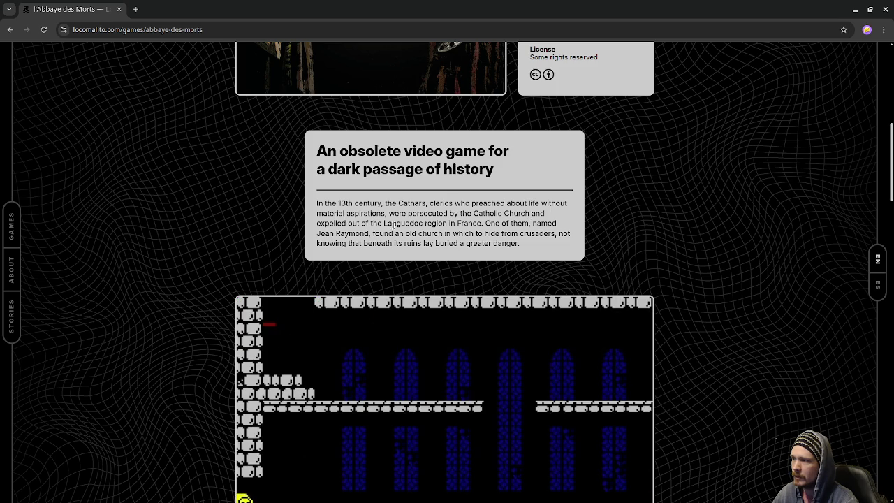
pyautogui.press('Down')
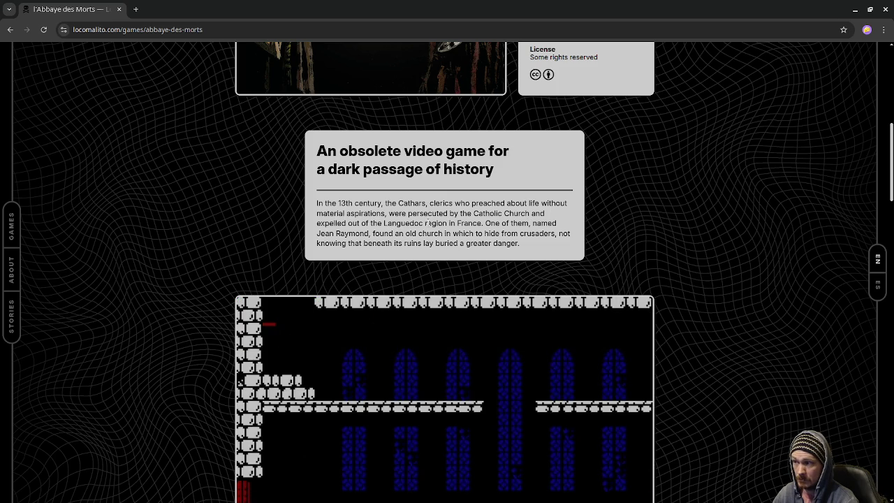
pyautogui.moveTo(421, 223); pyautogui.dragTo(383, 223)
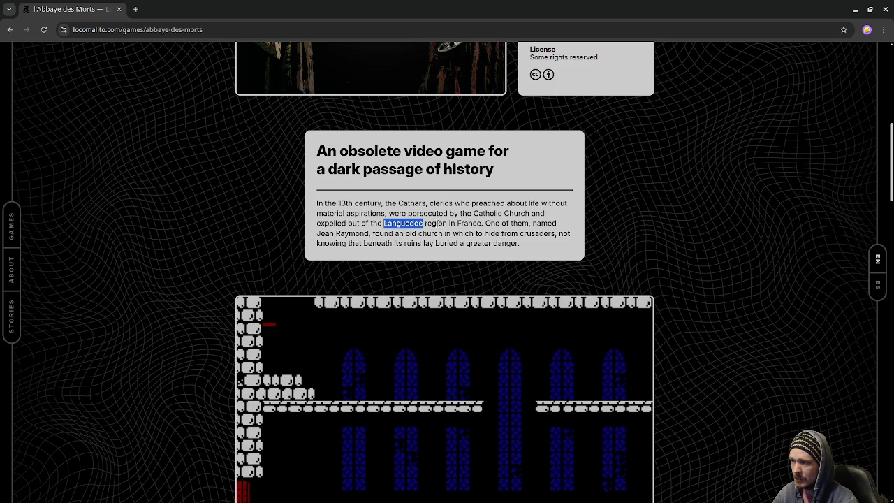
# Control the playing trailer with the arrow keys while watching it.
pyautogui.press('Left')
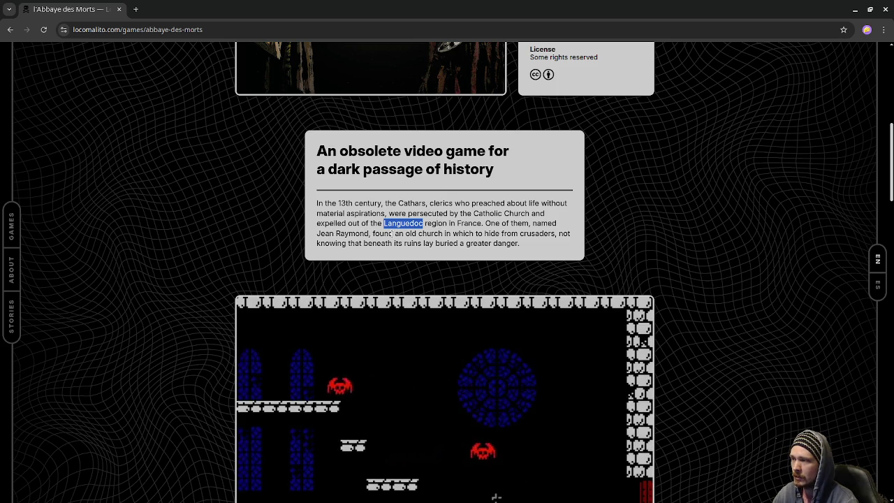
pyautogui.press('Right')
pyautogui.press('Up')
pyautogui.press('Right')
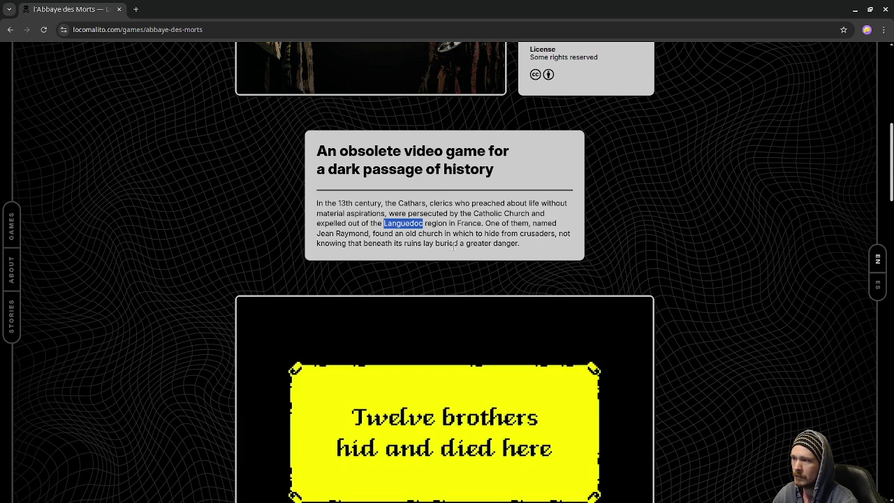
pyautogui.scroll(-2, 740, 279)
pyautogui.press('Left')
pyautogui.press('Up')
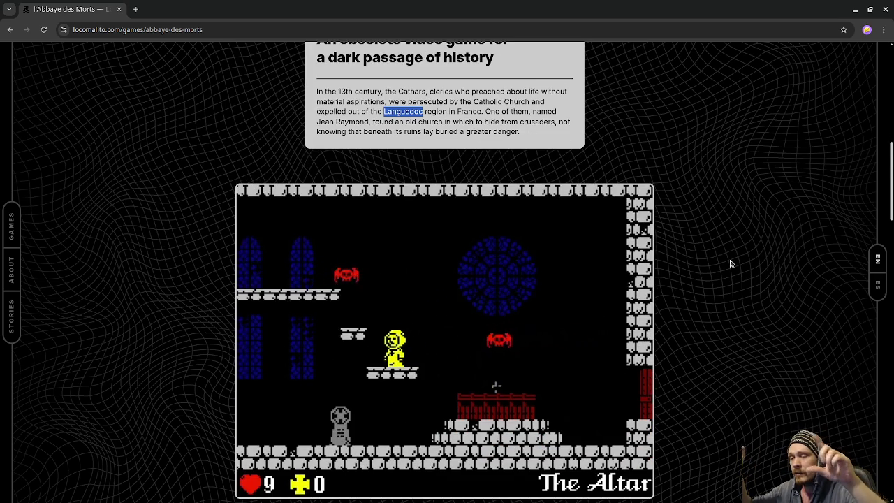
pyautogui.press('Left')
pyautogui.press('Up')
pyautogui.press('Up')
pyautogui.press('Left')
pyautogui.press('Left')
pyautogui.press('Up')
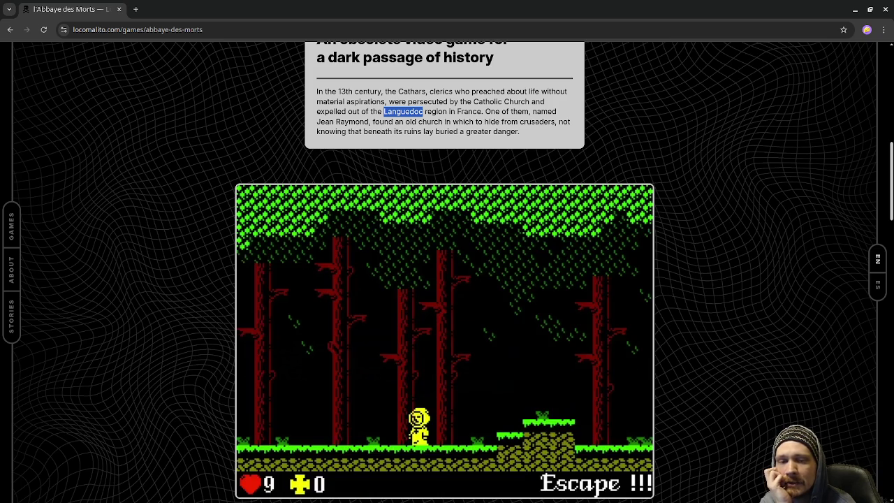
# Move the trailer on to the graveyard "Death is close" screen and scroll further down.
pyautogui.press('Right')
pyautogui.press('Up')
pyautogui.press('Right')
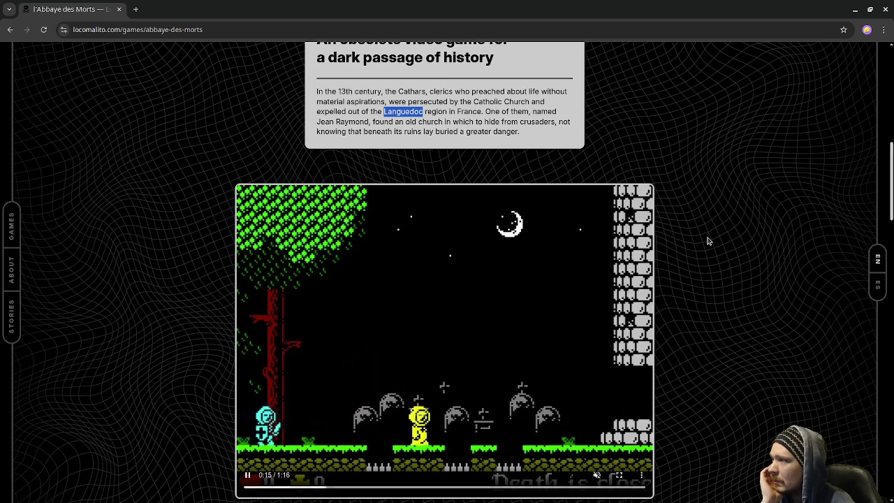
pyautogui.scroll(-2, 716, 245)
pyautogui.scroll(-3, 716, 248)
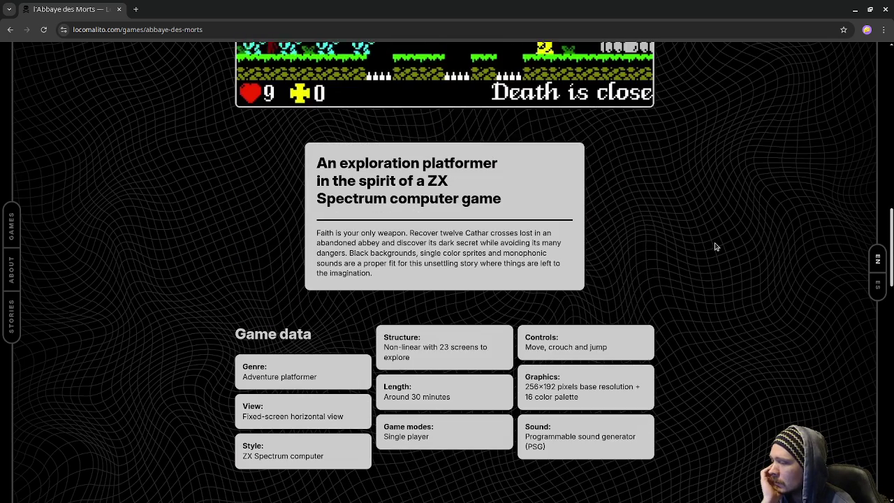
# Highlight the Game data details while reading, then clear the selection.
pyautogui.moveTo(414, 405); pyautogui.dragTo(660, 383)
pyautogui.click(717, 379)
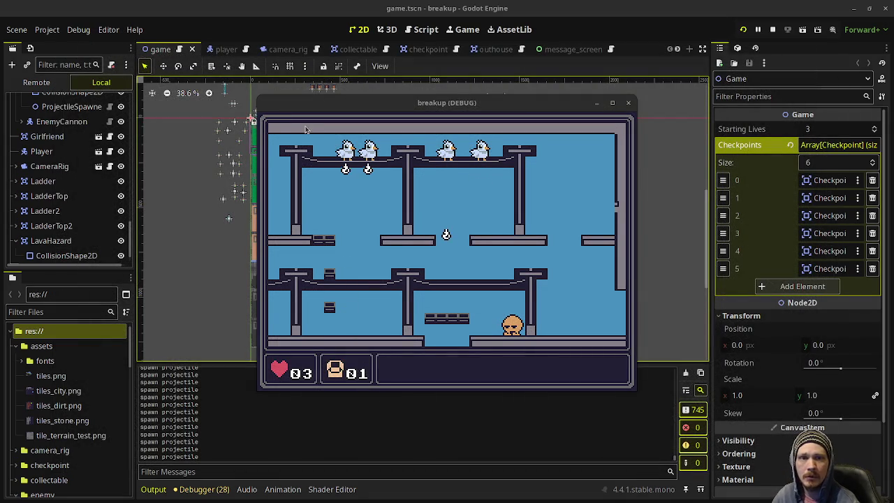
# Stop the breakup debug game from Godot's toolbar, returning to the game.tscn room grid.
pyautogui.click(481, 258)
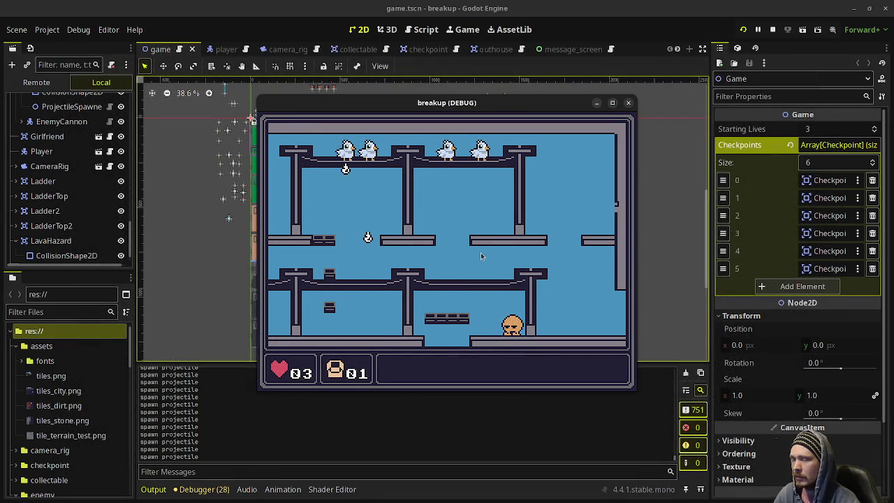
pyautogui.click(772, 30)
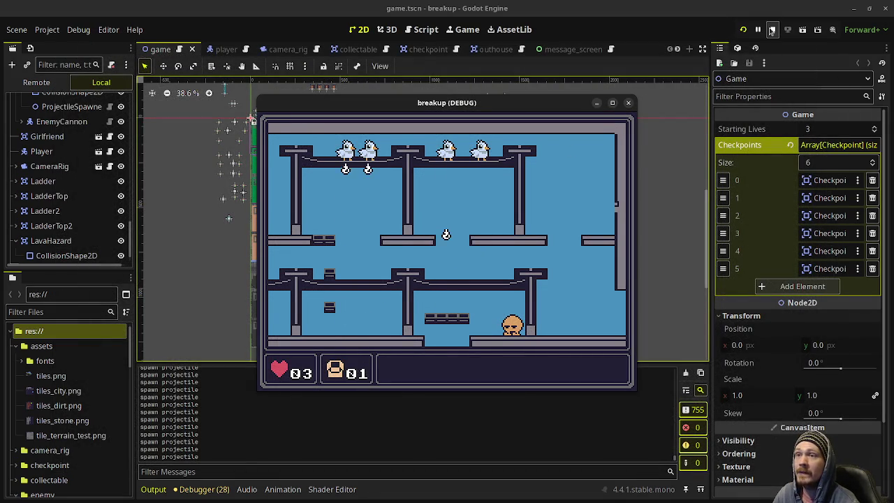
pyautogui.scroll(3, 412, 253)
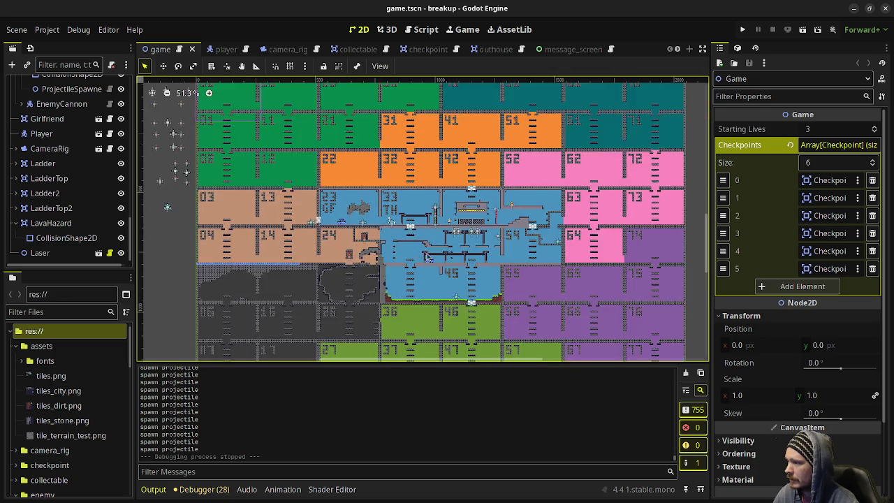
# Zoom in and out over the numbered room grid, then minimize the Godot editor.
pyautogui.scroll(2, 433, 253)
pyautogui.scroll(1, 489, 252)
pyautogui.scroll(1, 530, 252)
pyautogui.scroll(-1, 534, 252)
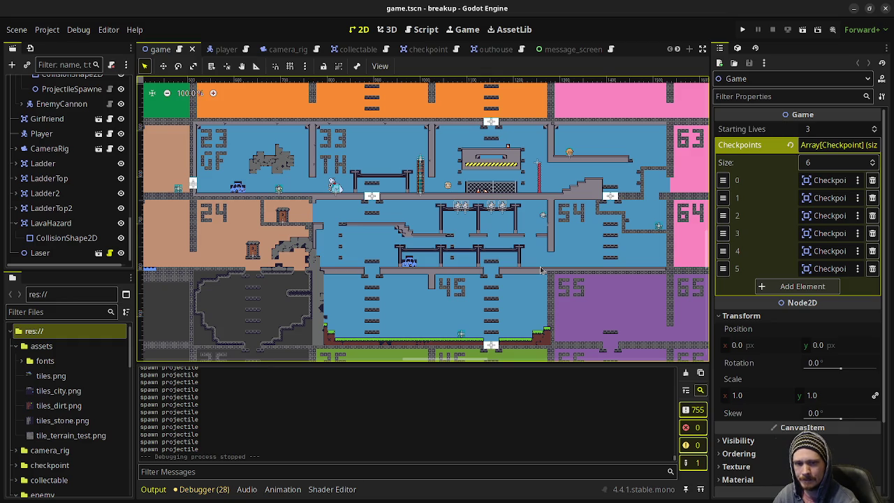
pyautogui.scroll(-7, 532, 264)
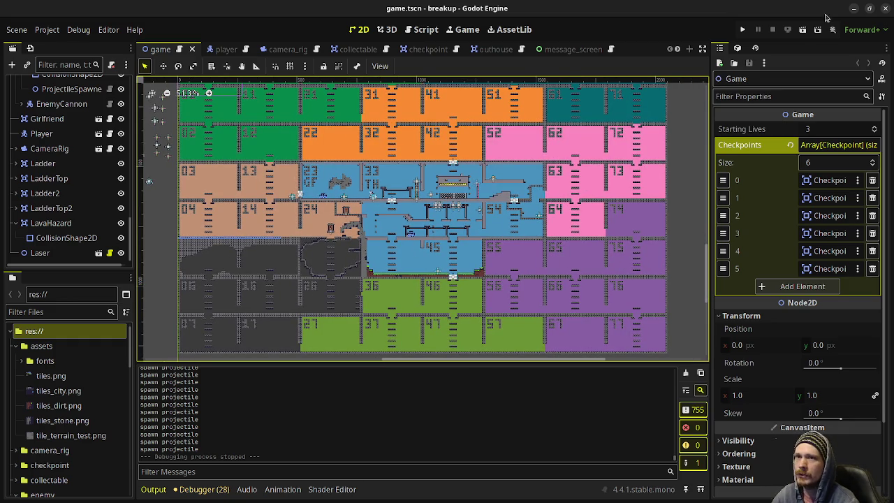
pyautogui.click(850, 10)
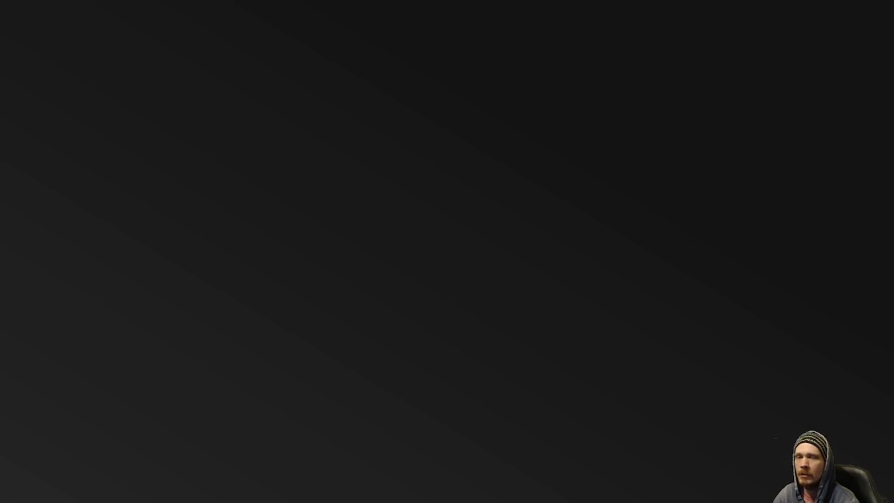
# Switch to mock.aseprite and pan the canvas toward the sprites at the top-left.
pyautogui.hotkey('alt', 'Tab')
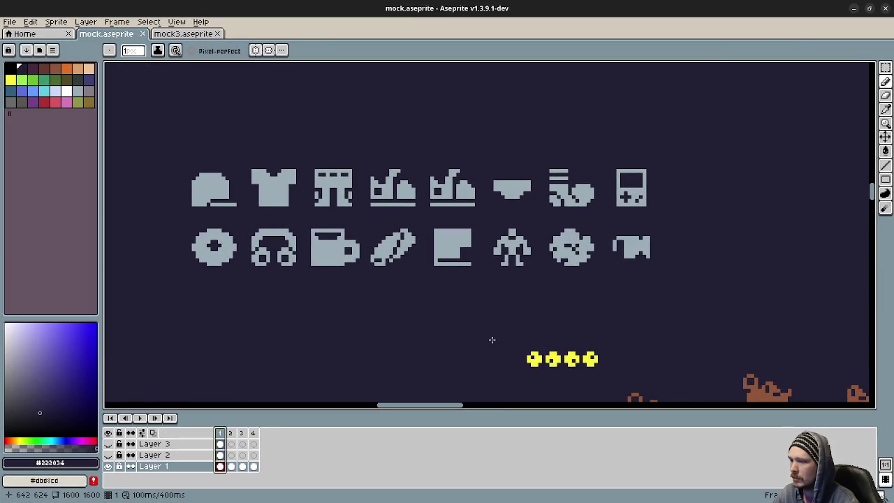
pyautogui.scroll(-3, 491, 335)
pyautogui.moveTo(503, 259); pyautogui.dragTo(455, 164)
pyautogui.scroll(1, 540, 290)
pyautogui.scroll(1, 540, 290)
pyautogui.moveTo(540, 291); pyautogui.dragTo(564, 310)
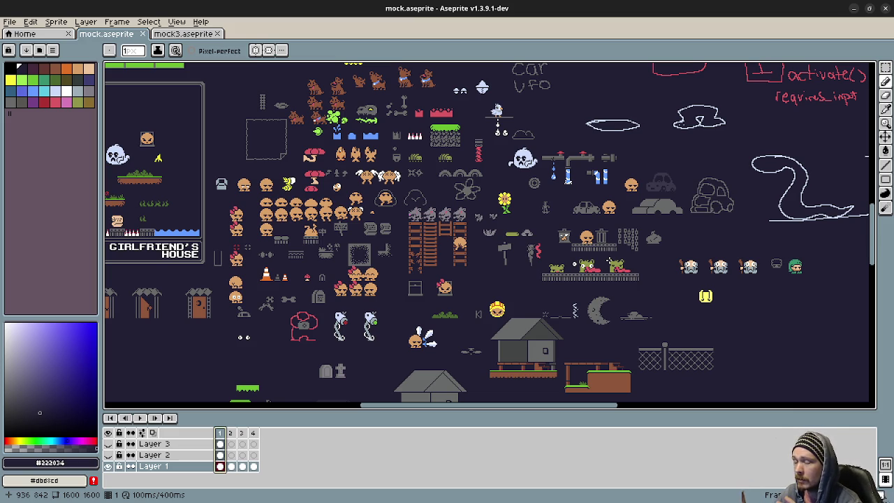
# Zoom in and scroll around the dog, green slime and blue water sprites.
pyautogui.scroll(5, 673, 216)
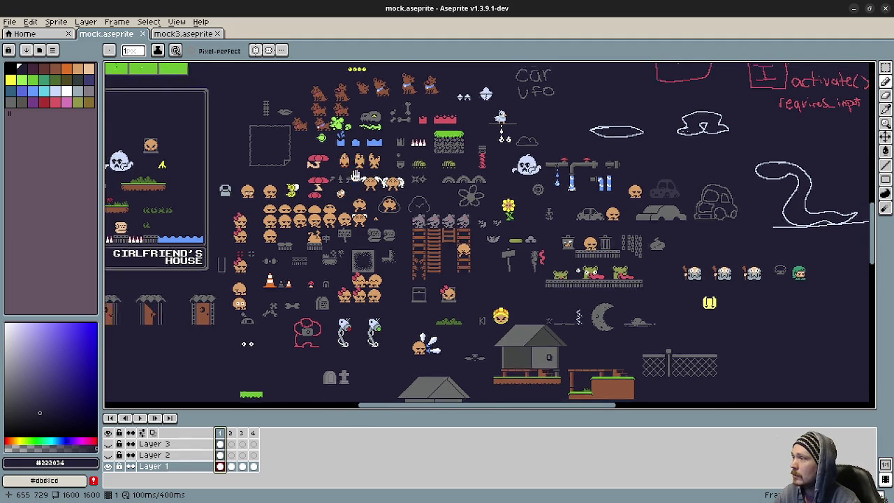
pyautogui.hscroll(8, 672, 215)
pyautogui.scroll(3, 672, 216)
pyautogui.hscroll(4, 530, 211)
pyautogui.scroll(3, 531, 210)
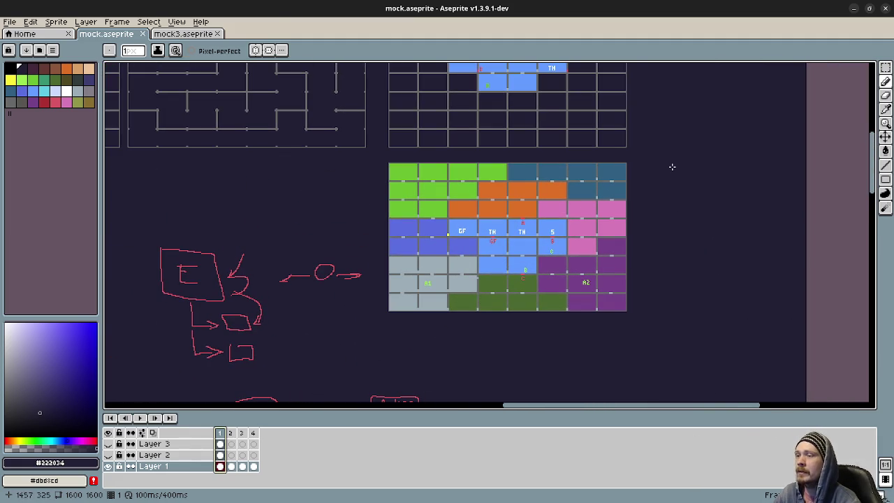
pyautogui.scroll(-2, 622, 314)
pyautogui.hscroll(-2, 621, 314)
pyautogui.scroll(-2, 561, 236)
pyautogui.hscroll(-2, 560, 236)
pyautogui.hscroll(-3, 566, 279)
pyautogui.scroll(-1, 566, 279)
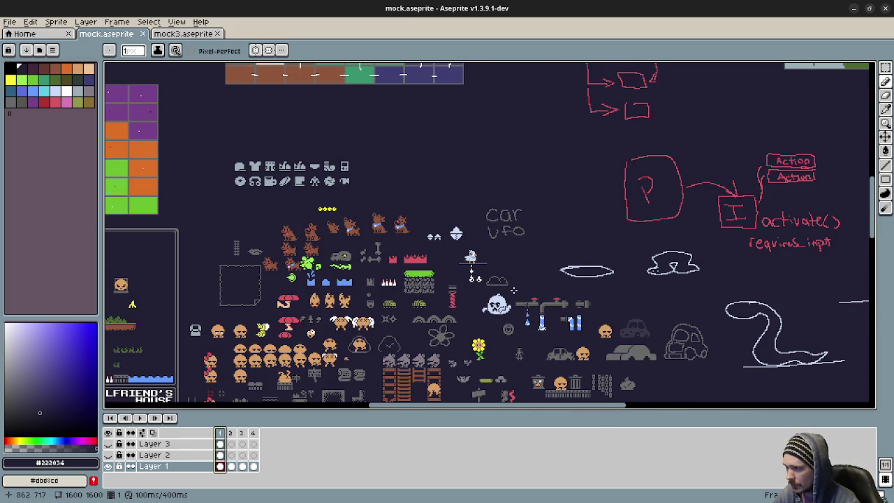
pyautogui.hscroll(-2, 461, 287)
pyautogui.scroll(3, 410, 285)
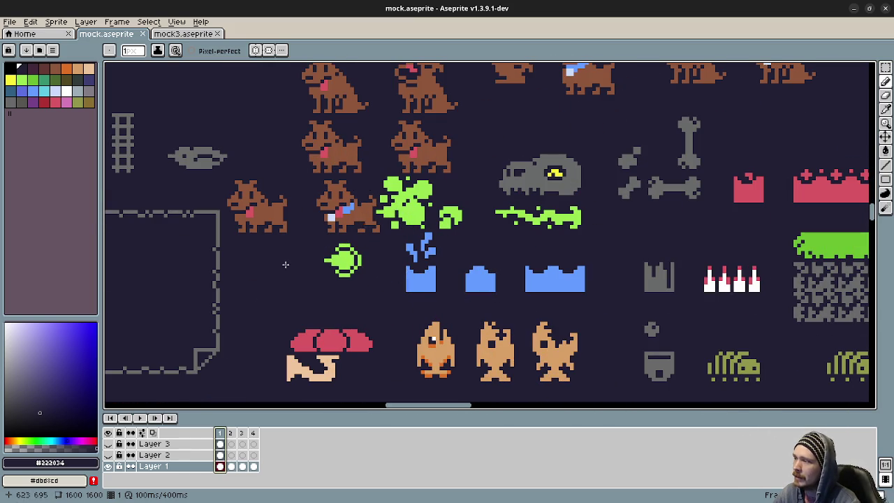
# Play the sheet animation and pan to the dog, ghost, flower and sunflower sprites.
pyautogui.click(143, 417)
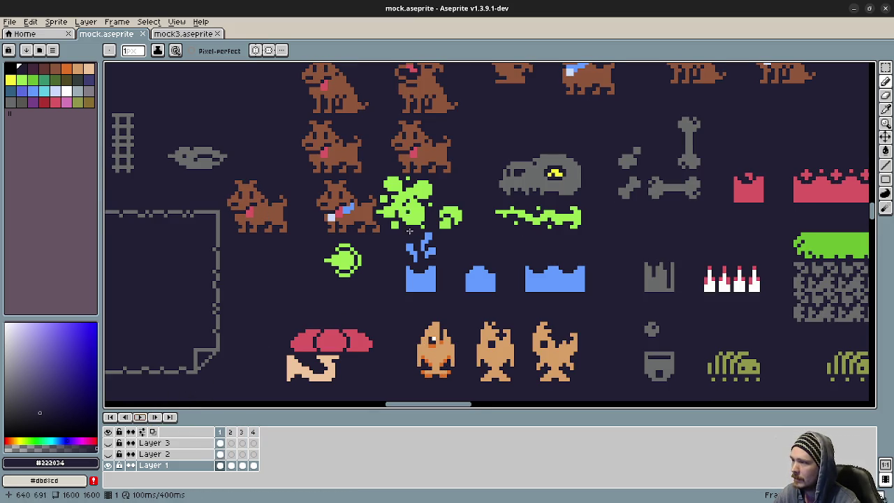
pyautogui.moveTo(506, 231); pyautogui.dragTo(517, 286)
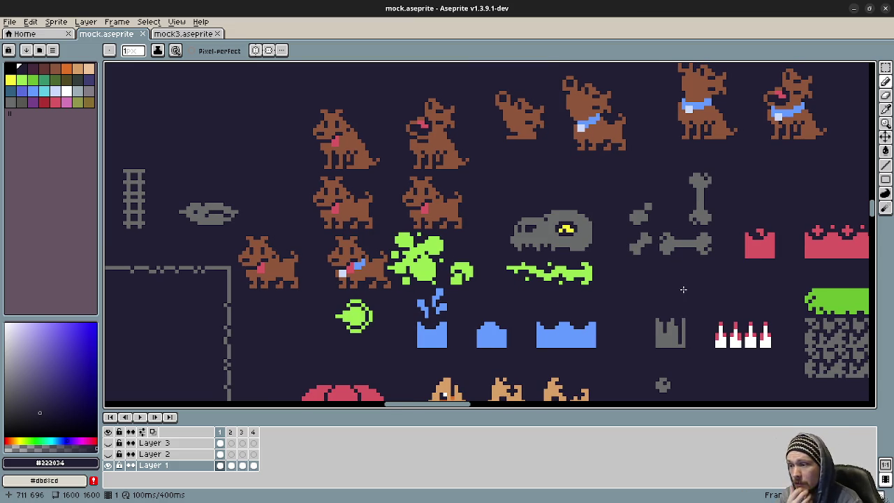
pyautogui.moveTo(554, 279); pyautogui.dragTo(438, 134)
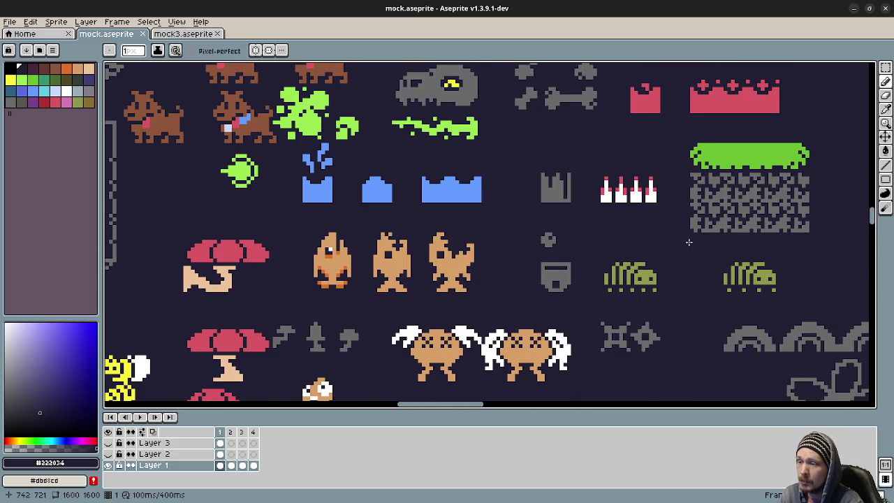
pyautogui.moveTo(684, 238)
pyautogui.mouseDown()
pyautogui.moveTo(679, 253)
pyautogui.moveTo(638, 252)
pyautogui.mouseUp()
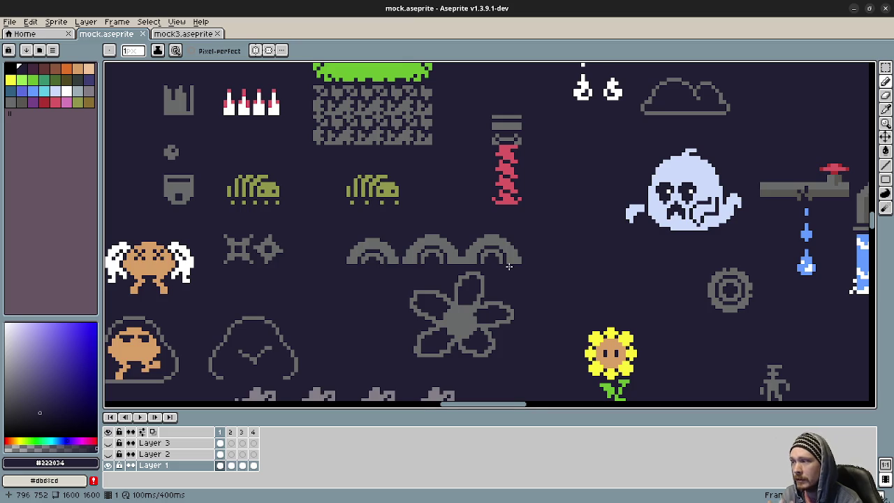
# Scroll to the creatures, rat, bat and ladder sprites and replay the animation.
pyautogui.hscroll(-3, 622, 250)
pyautogui.hscroll(-3, 708, 199)
pyautogui.scroll(-2, 708, 200)
pyautogui.scroll(-1, 710, 186)
pyautogui.scroll(-2, 599, 317)
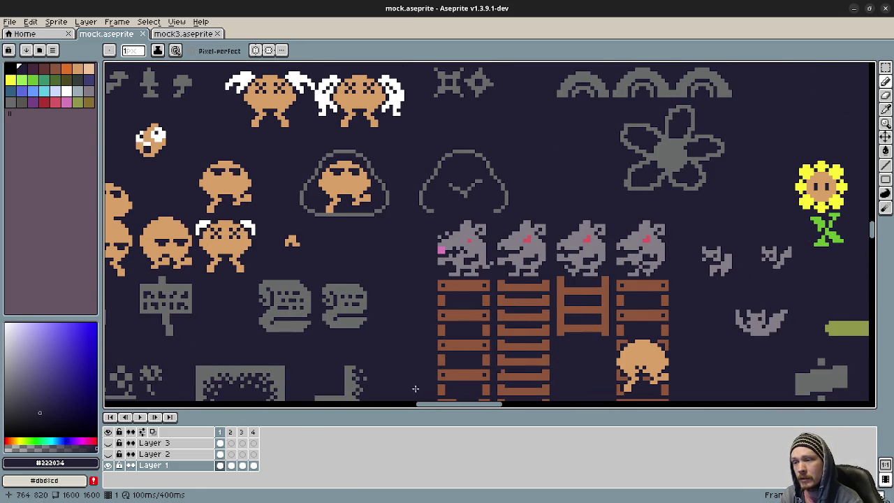
pyautogui.click(140, 417)
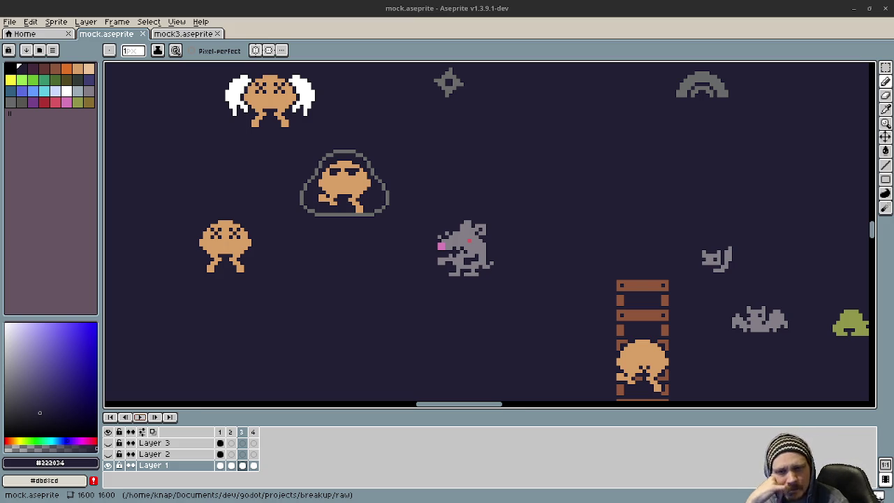
pyautogui.scroll(-4, 530, 115)
# Return to frame 1 and pan to the coloured GF/TH/A1/A2 room map.
pyautogui.moveTo(555, 107); pyautogui.dragTo(171, 383)
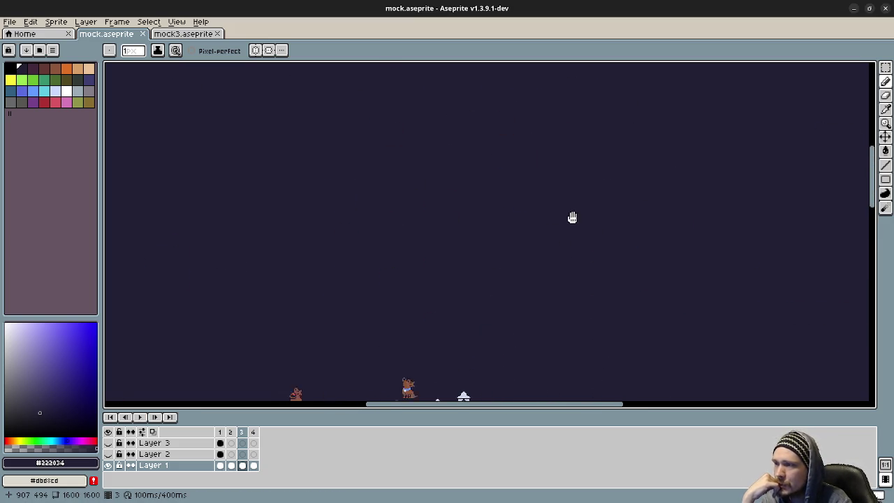
pyautogui.press('Home')
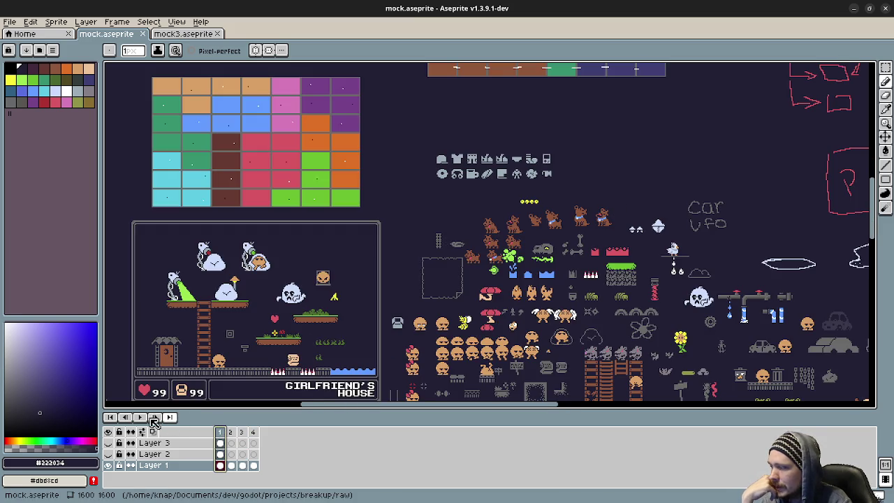
pyautogui.scroll(5, 295, 316)
pyautogui.moveTo(295, 315); pyautogui.dragTo(152, 264)
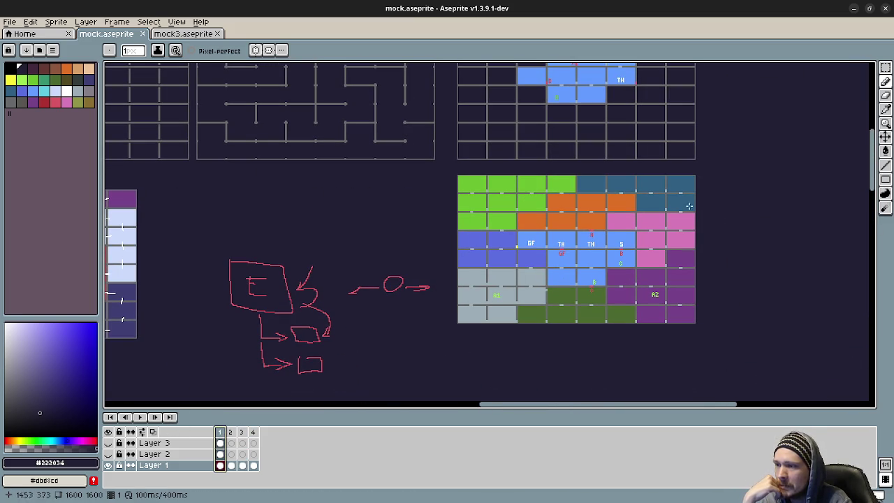
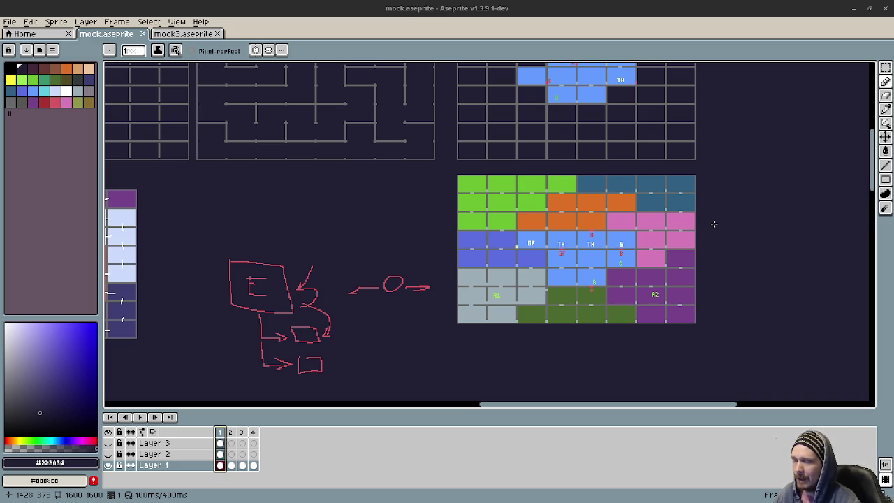
# Pan and zoom across the level mockup to bring the exit sign and piston into view.
pyautogui.scroll(1, 651, 261)
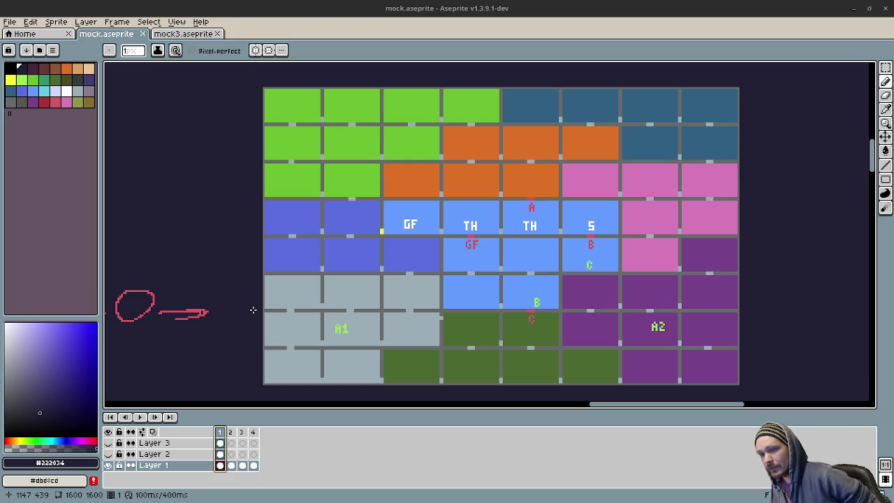
pyautogui.scroll(-3, 401, 289)
pyautogui.scroll(-2, 446, 272)
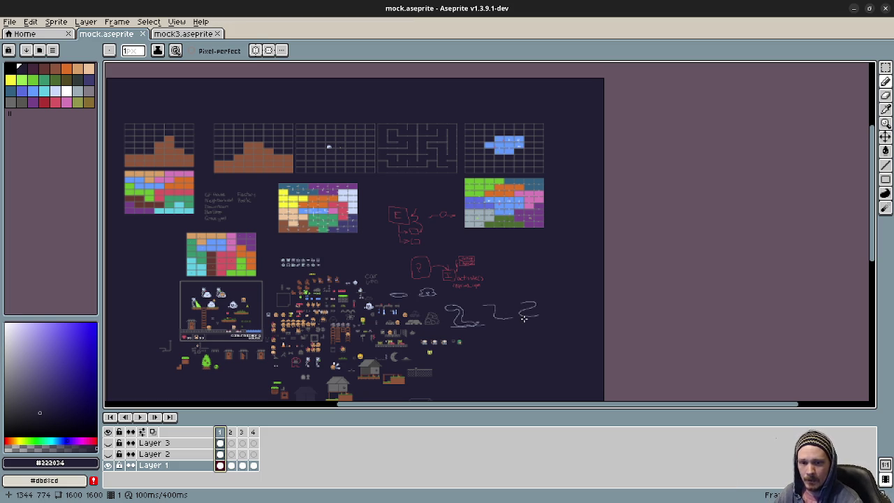
pyautogui.moveTo(534, 335); pyautogui.dragTo(563, 311)
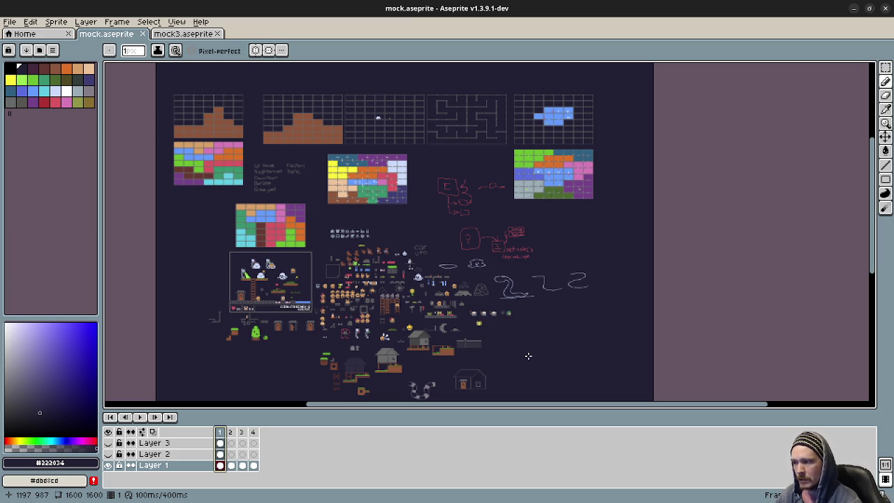
pyautogui.scroll(1, 536, 361)
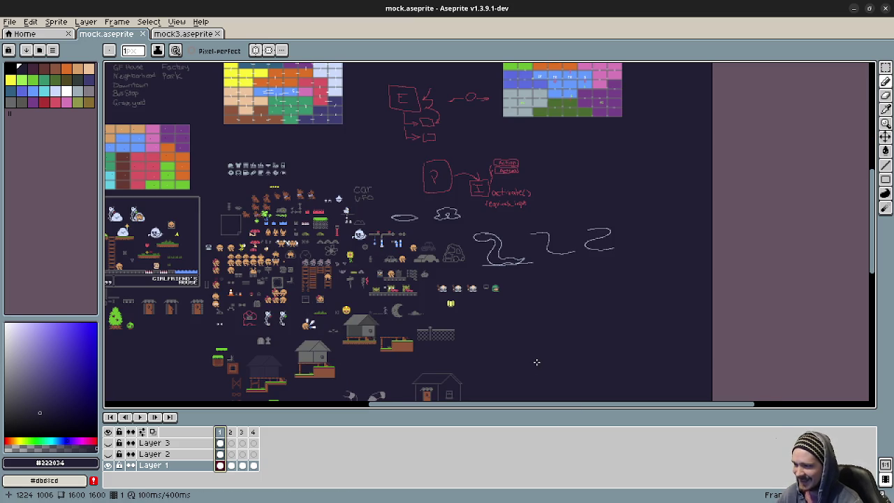
pyautogui.scroll(2, 473, 381)
pyautogui.scroll(1, 473, 381)
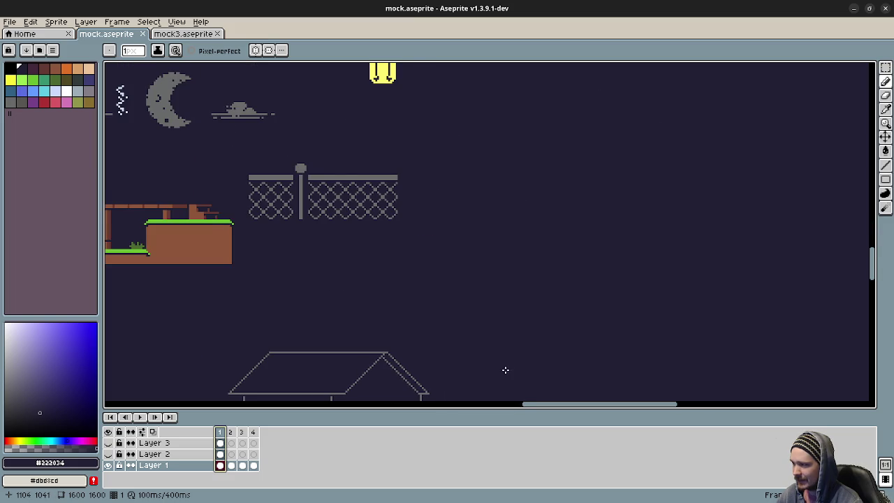
pyautogui.scroll(-1, 504, 370)
pyautogui.scroll(-1, 608, 361)
pyautogui.scroll(-2, 479, 312)
pyautogui.scroll(-1, 503, 323)
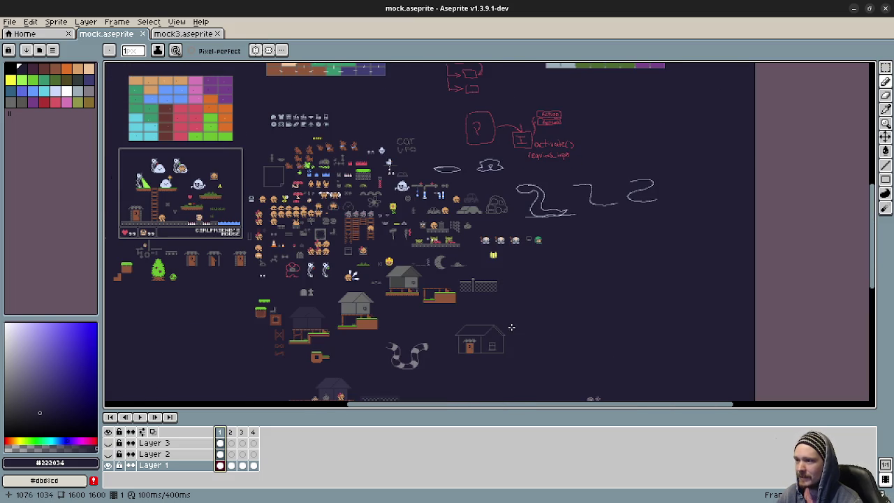
pyautogui.scroll(-1, 538, 323)
pyautogui.scroll(-1, 573, 325)
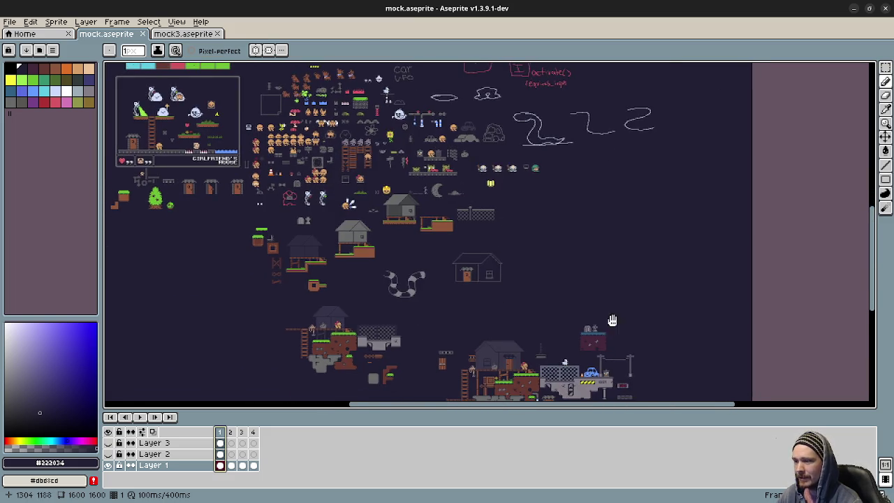
pyautogui.scroll(-1, 613, 326)
pyautogui.scroll(1, 601, 323)
pyautogui.scroll(1, 596, 325)
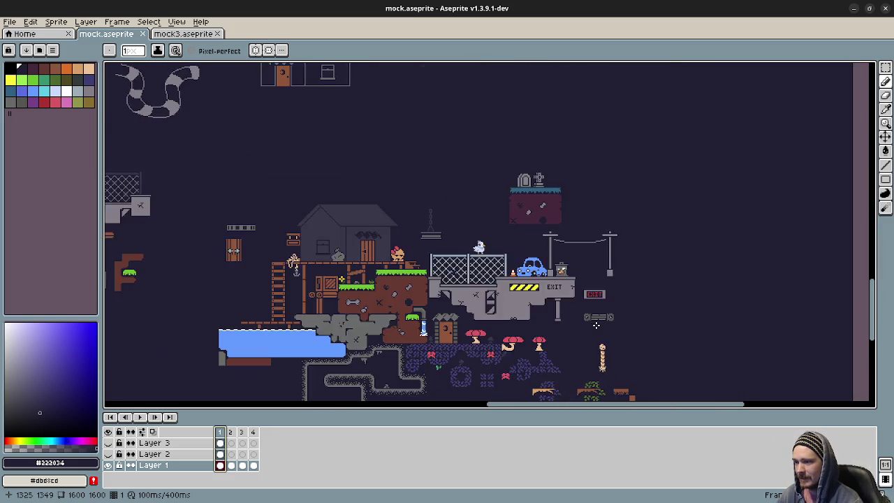
pyautogui.scroll(1, 596, 325)
pyautogui.moveTo(259, 200)
pyautogui.mouseDown()
pyautogui.moveTo(439, 270)
pyautogui.moveTo(273, 204)
pyautogui.mouseUp()
pyautogui.moveTo(562, 299); pyautogui.dragTo(474, 279)
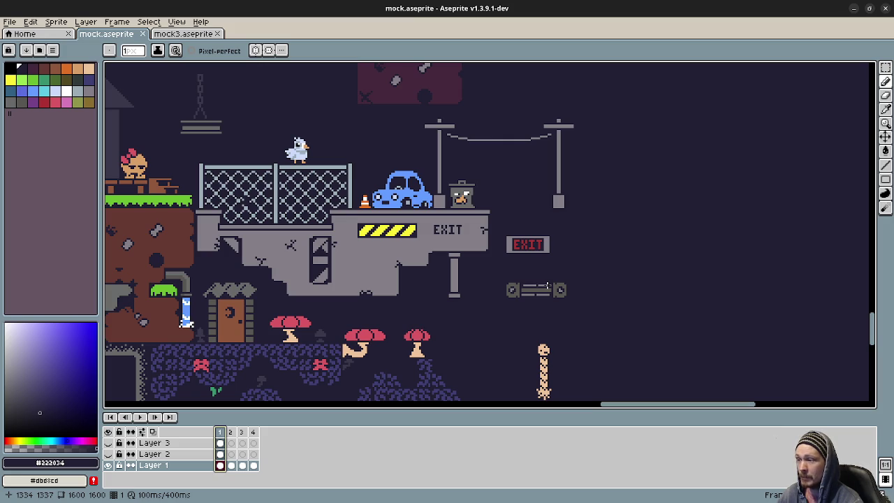
# Play the piston animation, then stop the playback.
pyautogui.scroll(2, 557, 346)
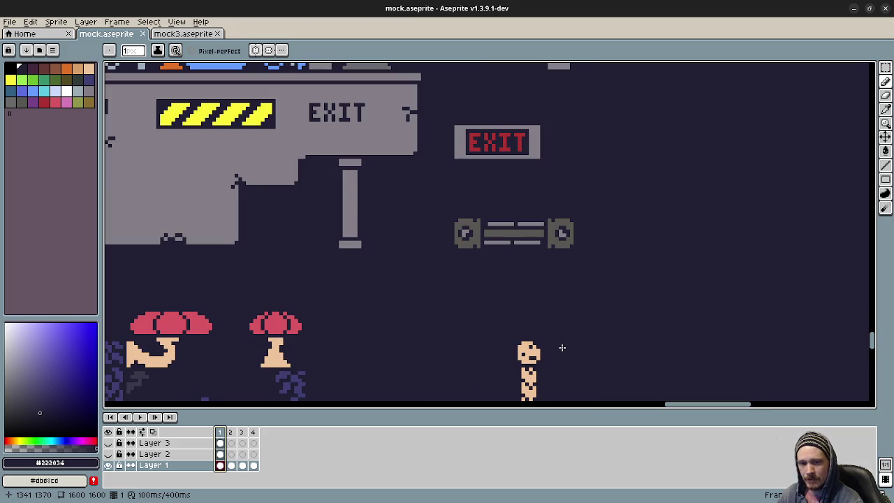
pyautogui.press('Return')
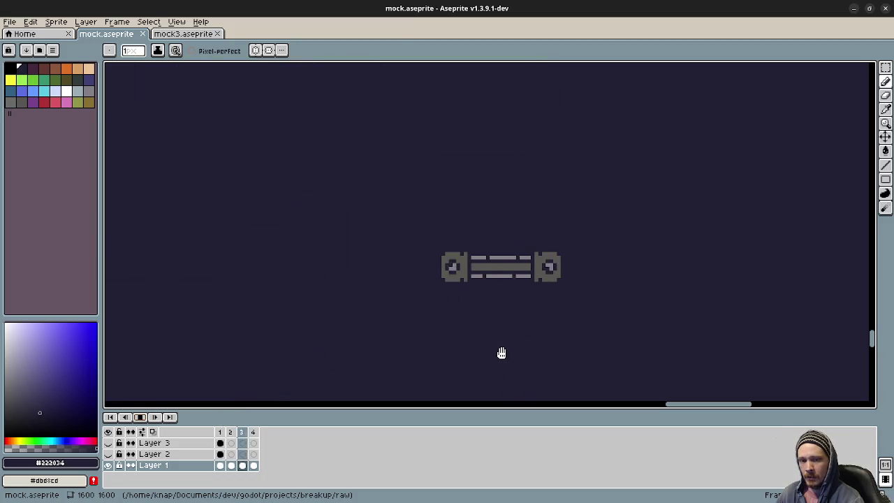
pyautogui.click(141, 417)
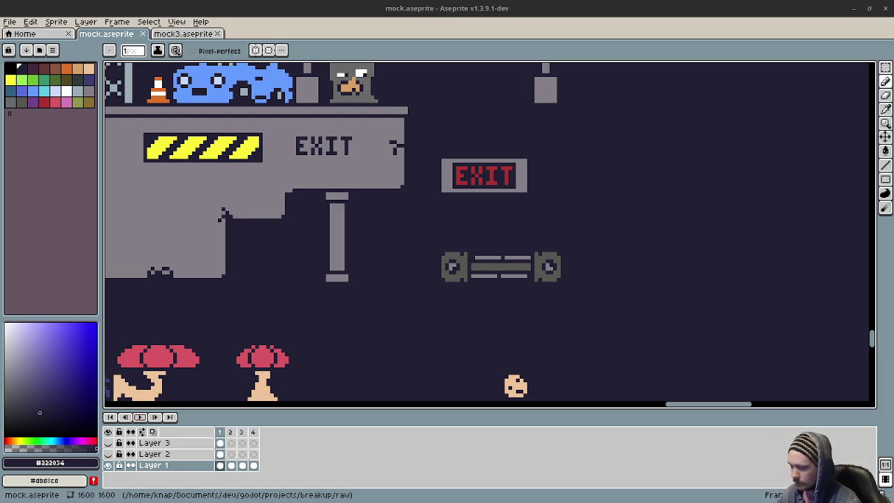
# Reposition the view over the whole level map and sprite sheet.
pyautogui.scroll(-1, 496, 241)
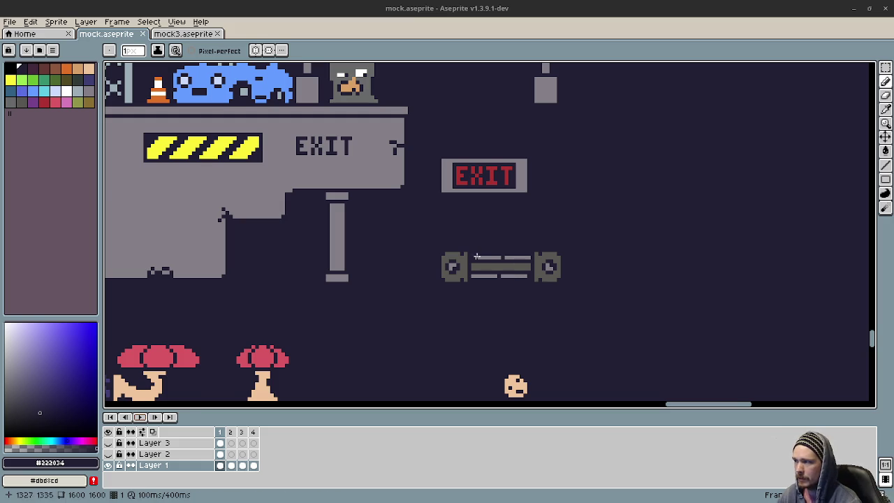
pyautogui.scroll(-1, 489, 237)
pyautogui.scroll(-2, 524, 258)
pyautogui.scroll(1, 581, 284)
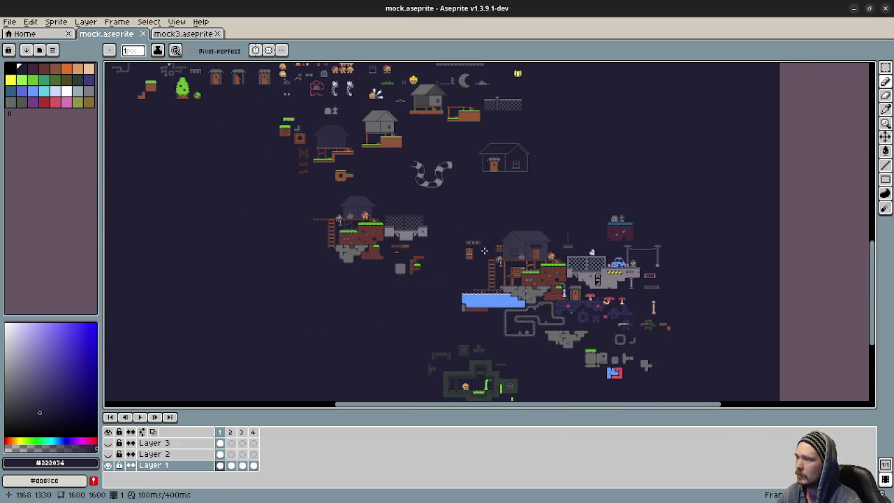
pyautogui.moveTo(581, 284); pyautogui.dragTo(608, 302)
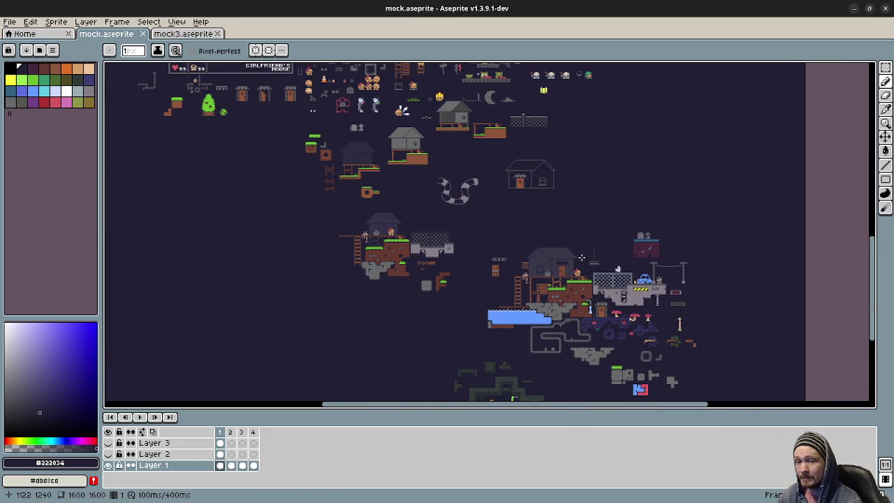
pyautogui.moveTo(466, 258); pyautogui.dragTo(527, 429)
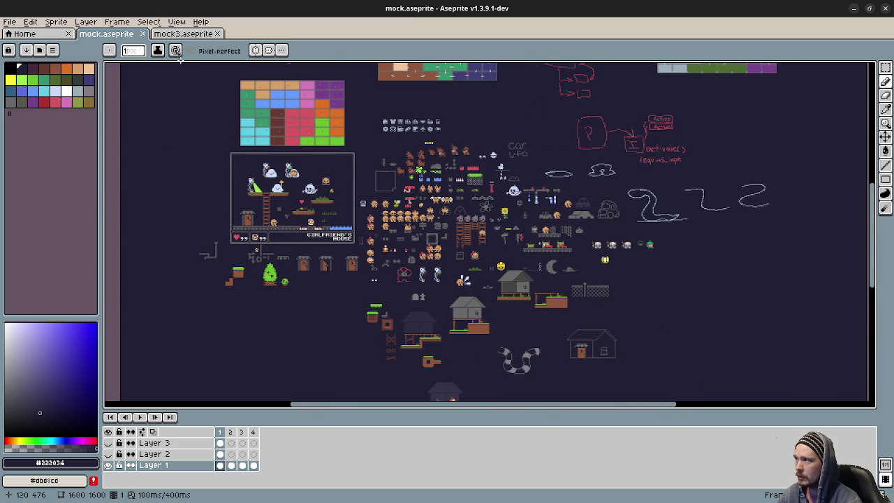
# Switch to mock3.aseprite and step forward to the OAK TREE action menu frame.
pyautogui.click(201, 33)
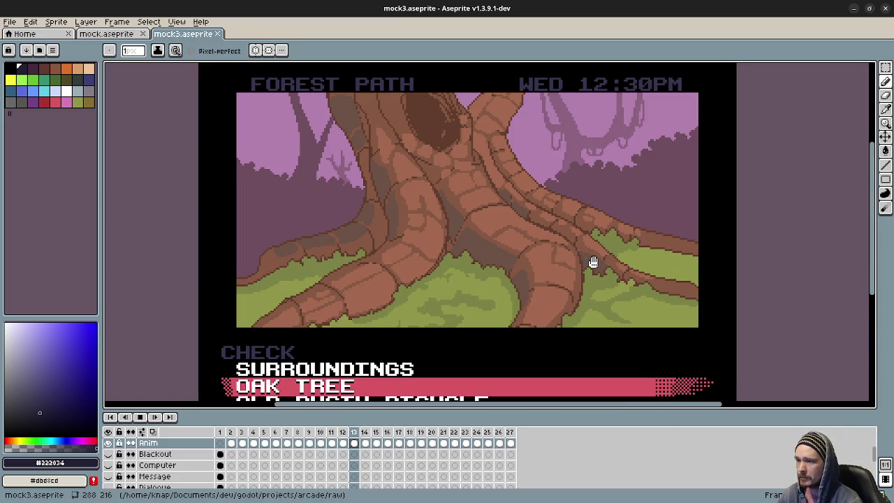
pyautogui.press('.')
pyautogui.scroll(-1, 594, 261)
pyautogui.press('.')
pyautogui.moveTo(549, 252); pyautogui.dragTo(530, 241)
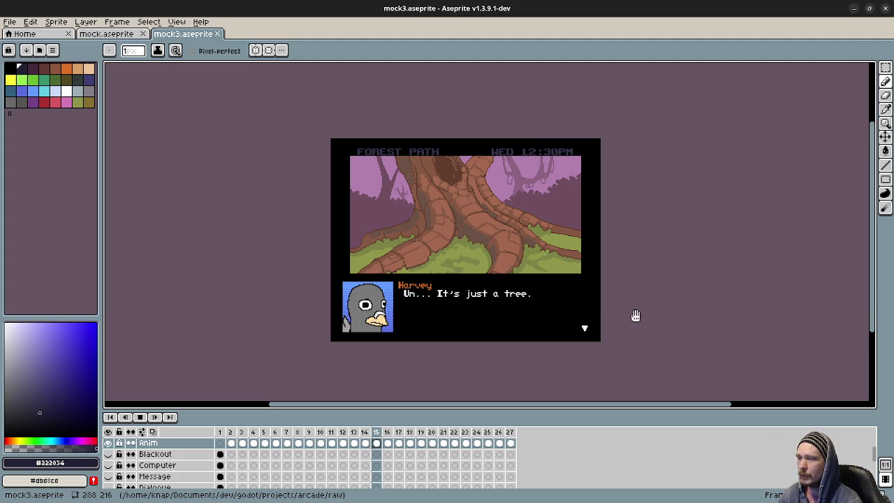
pyautogui.press('.')
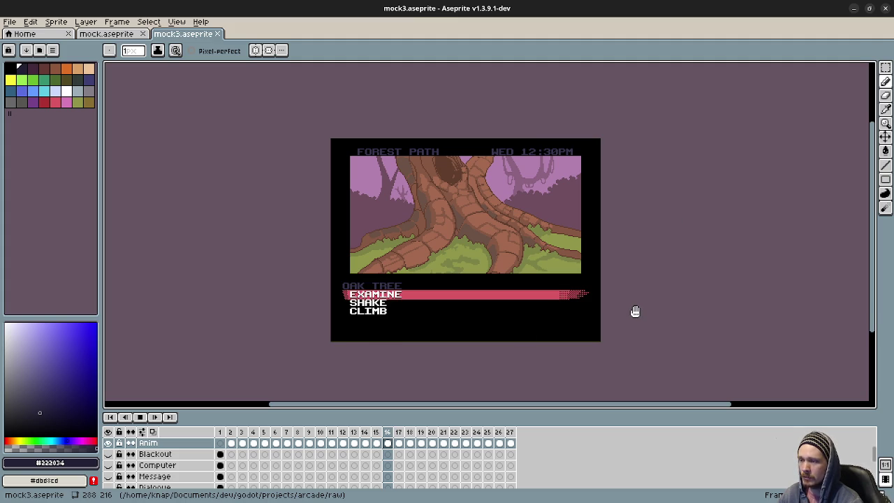
# Step through the shake, branch and CHECK menu frames until it wraps, then return to mock.aseprite.
pyautogui.press('.')
pyautogui.press('.')
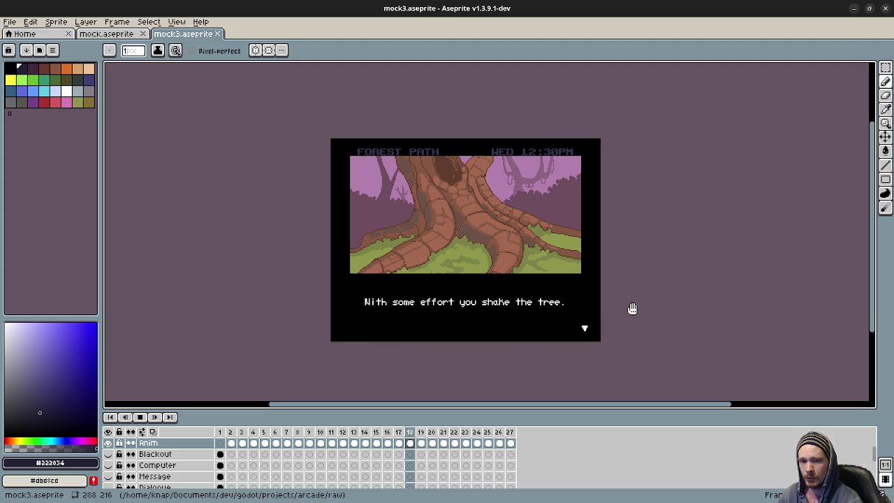
pyautogui.press('.')
pyautogui.press('.')
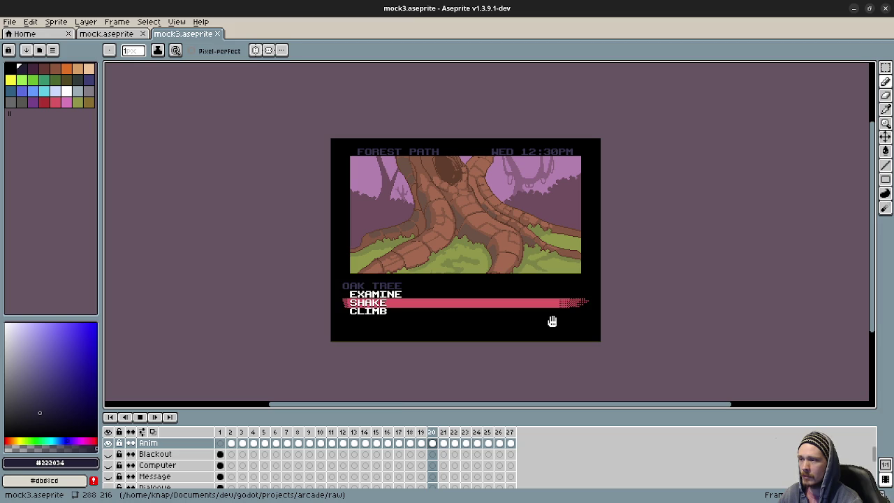
pyautogui.press('.')
pyautogui.press('.')
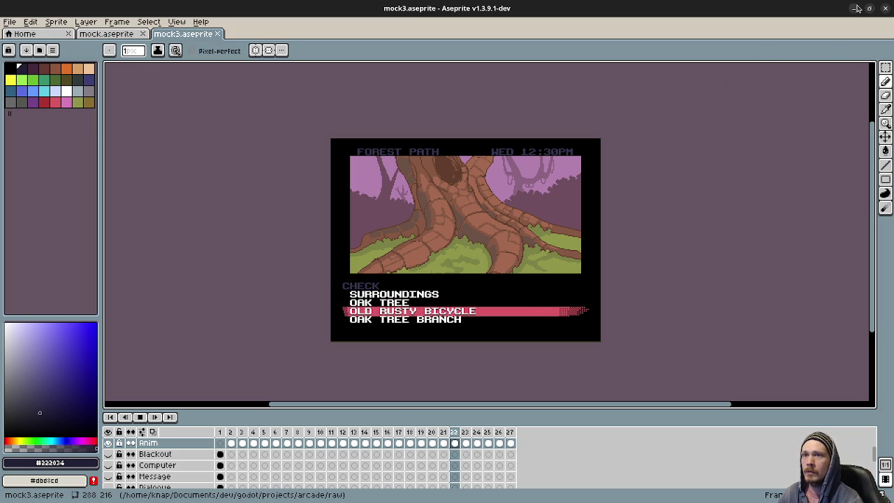
pyautogui.press('.')
pyautogui.press('.')
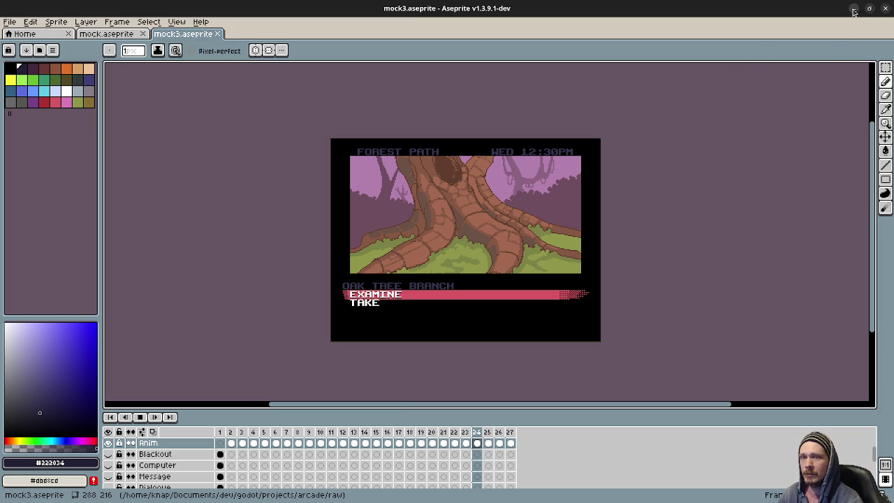
pyautogui.press('.')
pyautogui.press('.')
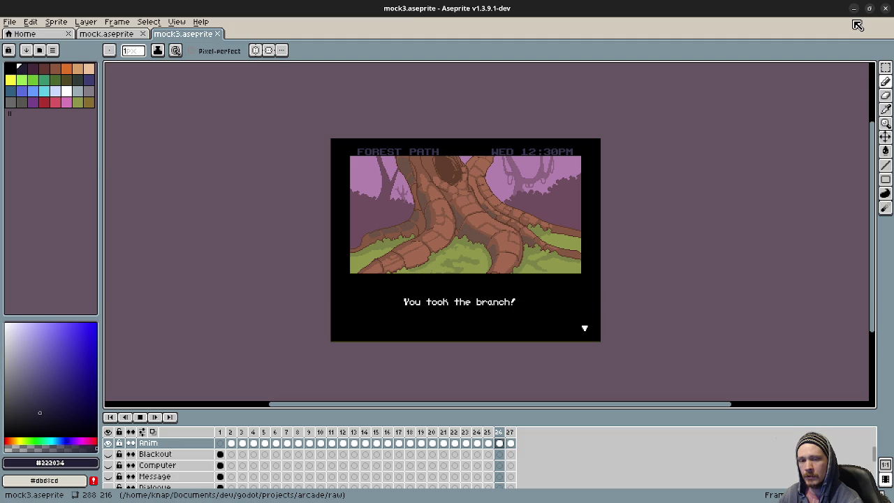
pyautogui.press('.')
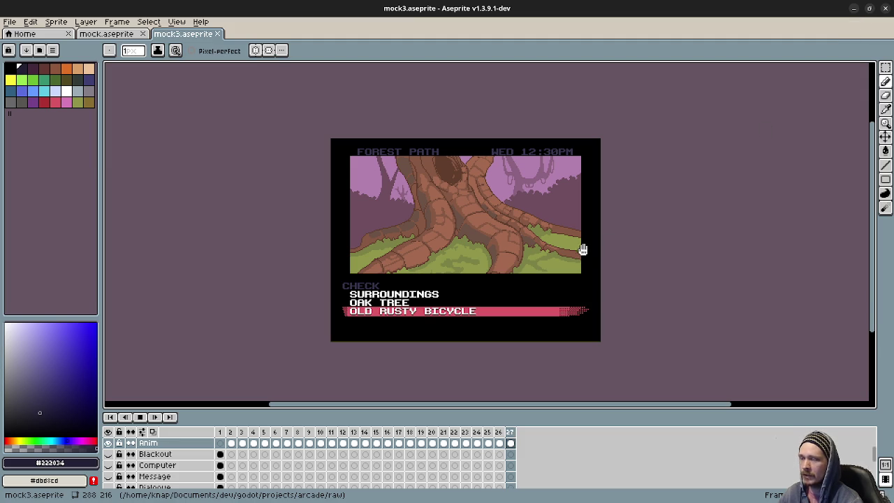
pyautogui.press('.')
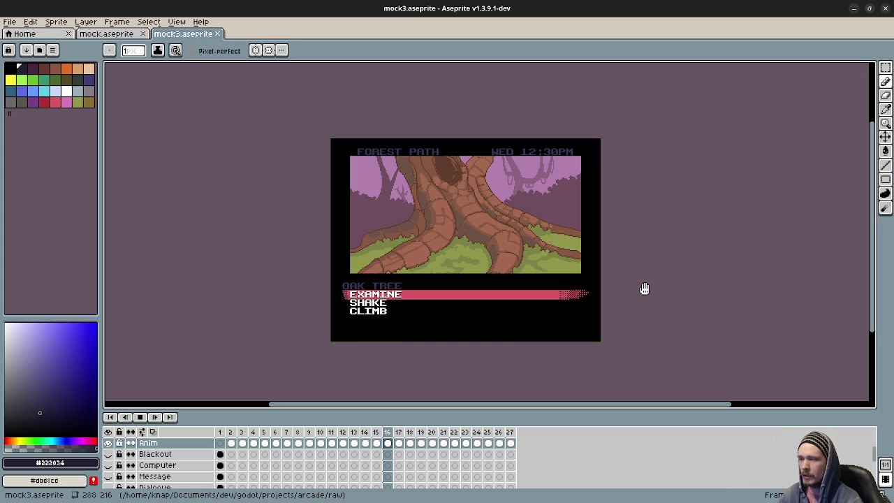
pyautogui.click(106, 34)
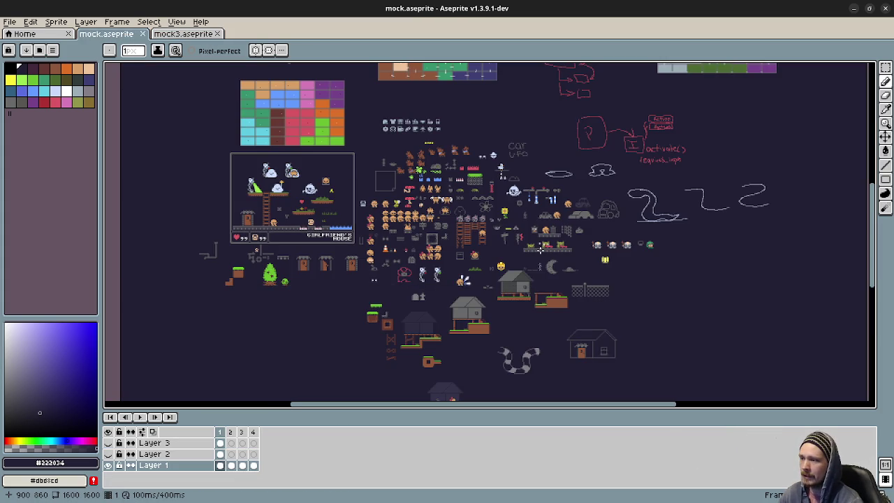
pyautogui.scroll(2, 539, 248)
pyautogui.scroll(1, 516, 246)
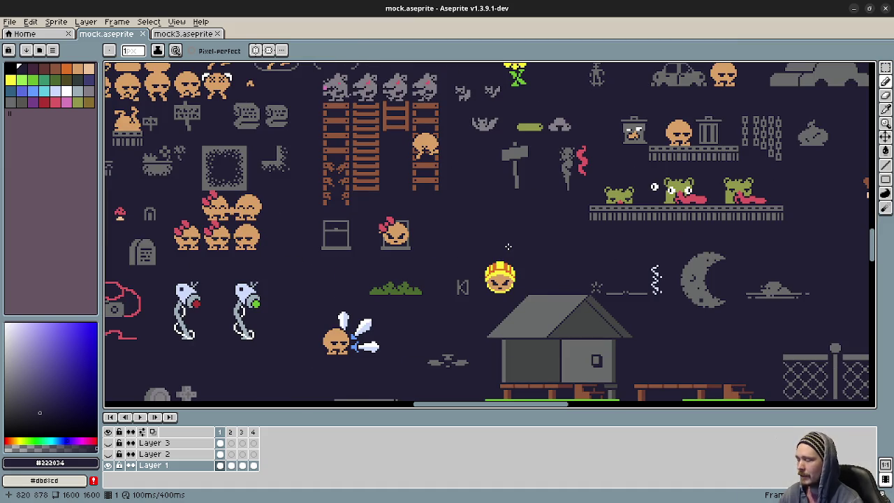
pyautogui.moveTo(473, 240); pyautogui.dragTo(567, 328)
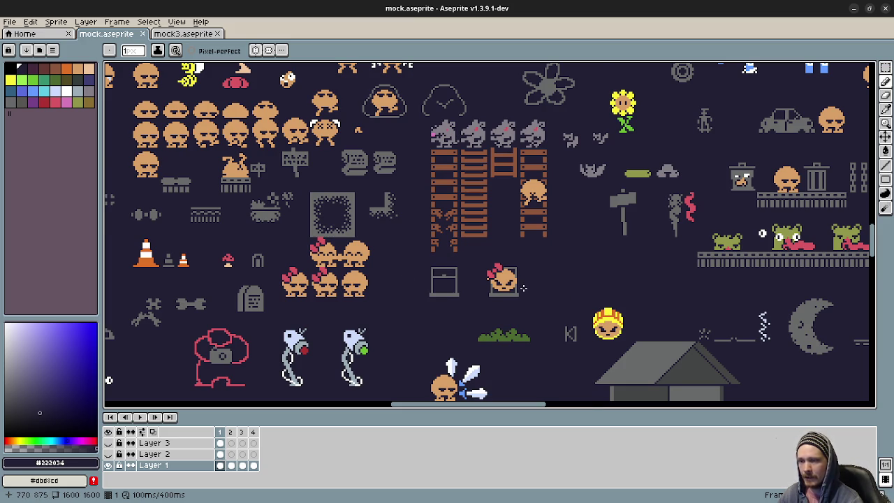
pyautogui.scroll(-1, 523, 287)
pyautogui.scroll(-1, 523, 280)
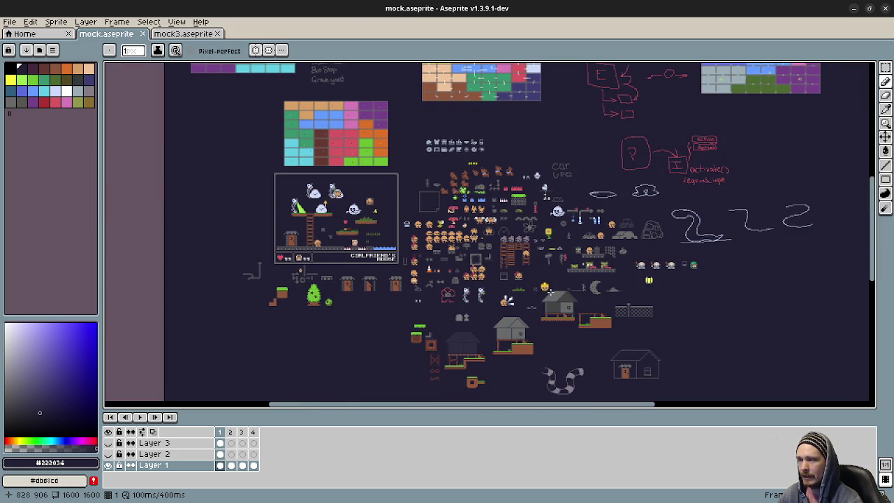
pyautogui.moveTo(550, 292)
pyautogui.mouseDown()
pyautogui.moveTo(534, 234)
pyautogui.moveTo(590, 339)
pyautogui.mouseUp()
pyautogui.moveTo(510, 260); pyautogui.dragTo(525, 292)
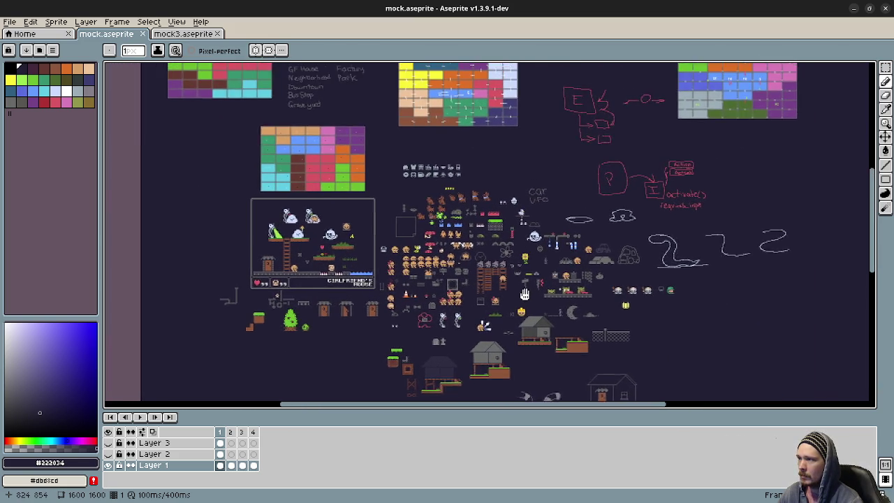
pyautogui.hscroll(2, 592, 246)
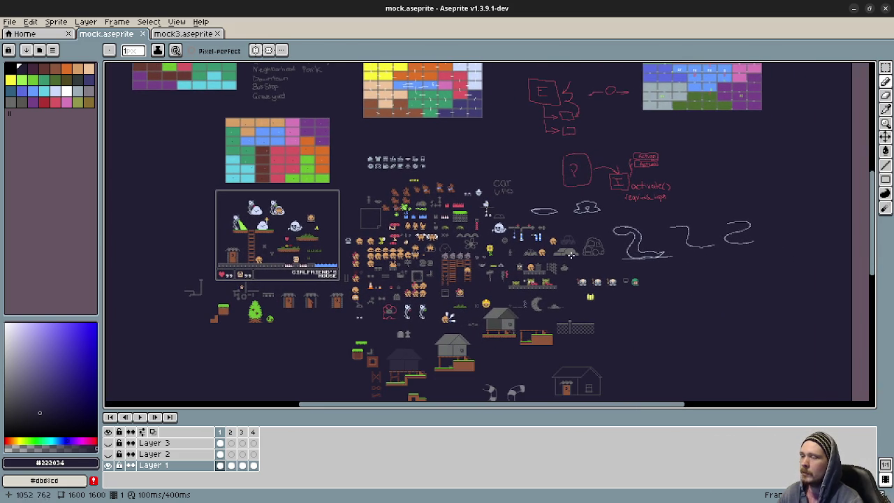
pyautogui.scroll(1, 634, 296)
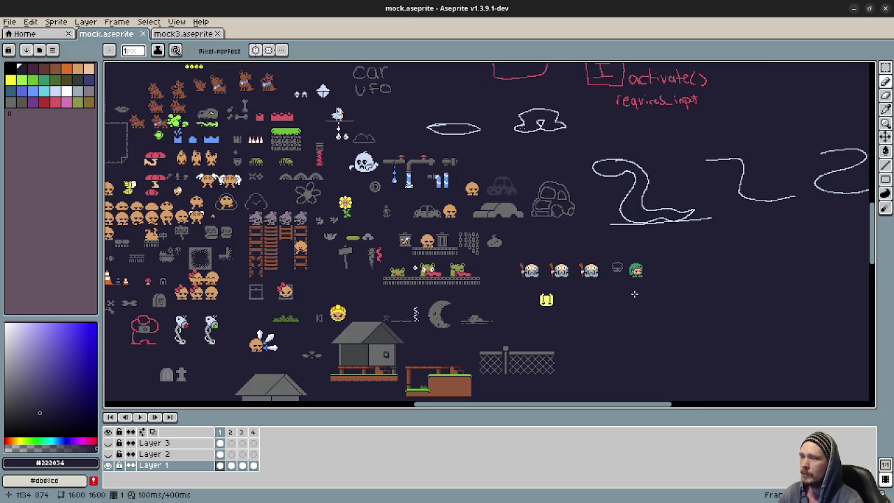
pyautogui.moveTo(504, 256); pyautogui.dragTo(580, 301)
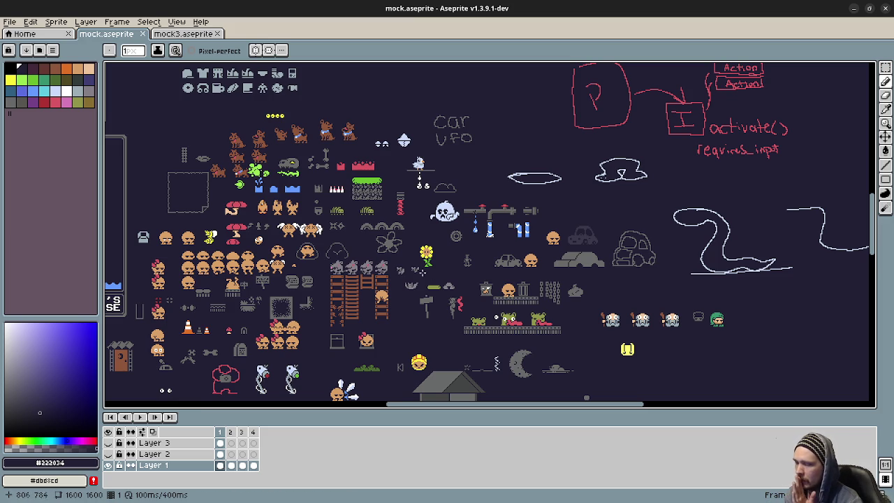
pyautogui.moveTo(518, 239)
pyautogui.mouseDown()
pyautogui.moveTo(443, 160)
pyautogui.moveTo(533, 233)
pyautogui.moveTo(475, 124)
pyautogui.mouseUp()
# Bring the lower-right mockup into view and eyedrop the EXIT sign's grey.
pyautogui.moveTo(430, 156)
pyautogui.mouseDown()
pyautogui.moveTo(463, 203)
pyautogui.moveTo(447, 172)
pyautogui.moveTo(466, 188)
pyautogui.mouseUp()
pyautogui.scroll(2, 504, 310)
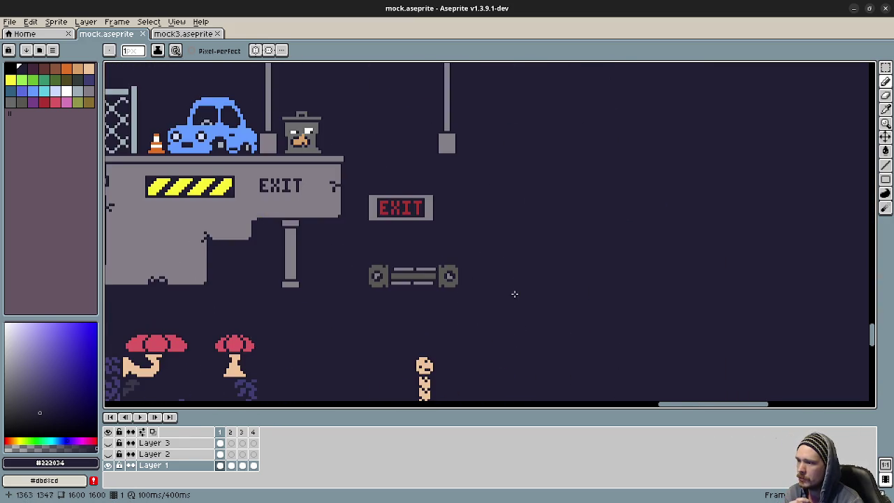
pyautogui.scroll(1, 515, 293)
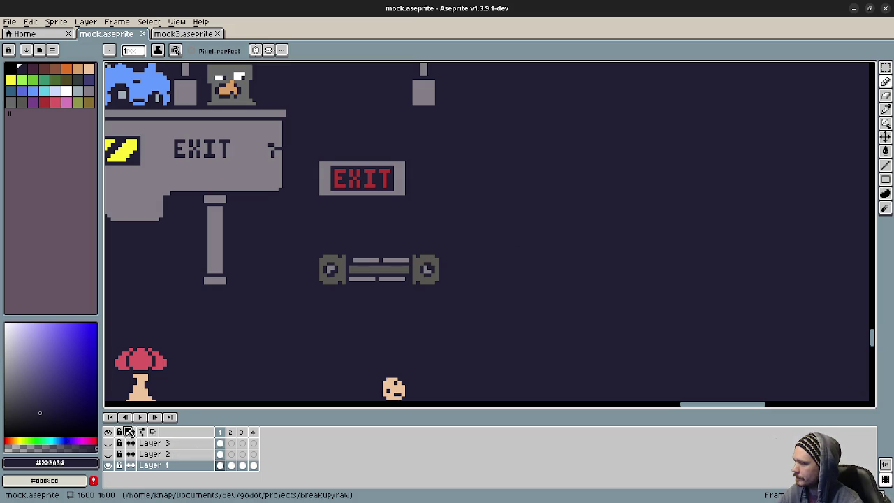
pyautogui.keyDown('alt'); pyautogui.click(296, 174); pyautogui.keyUp('alt')
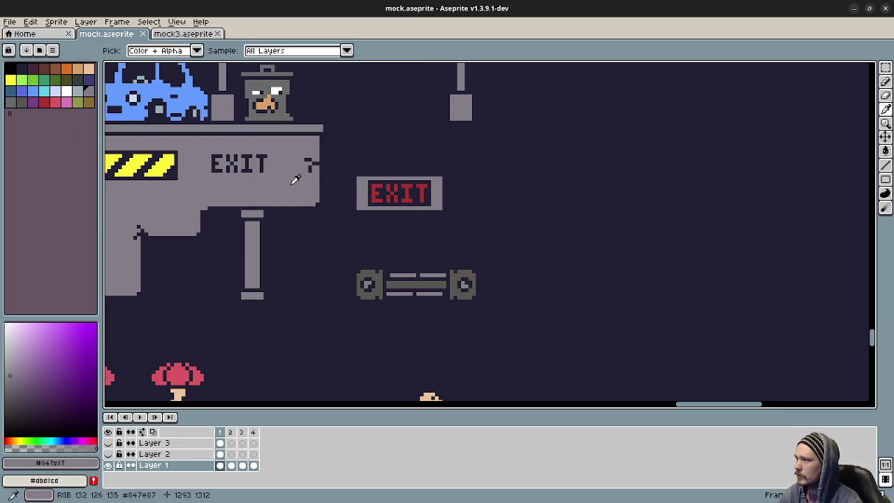
# Turn on the grid overlay via View > Show > Grid and zoom in on the empty area.
pyautogui.click(176, 22)
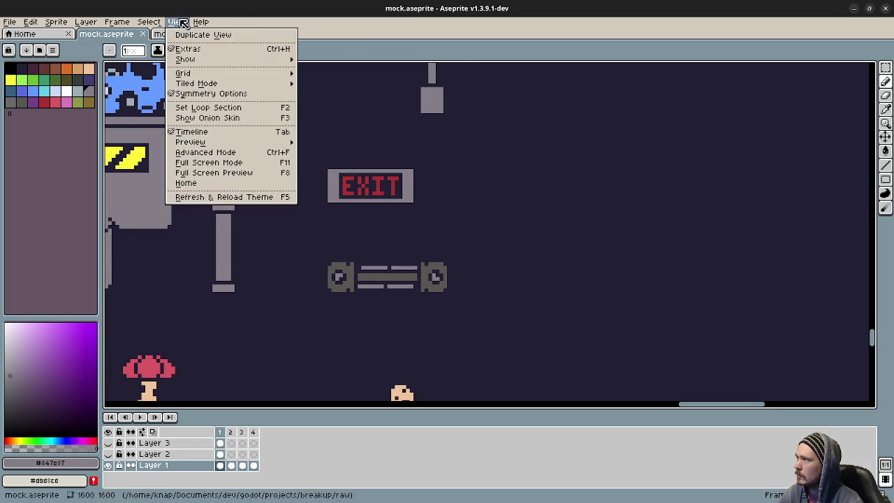
pyautogui.moveTo(185, 59)
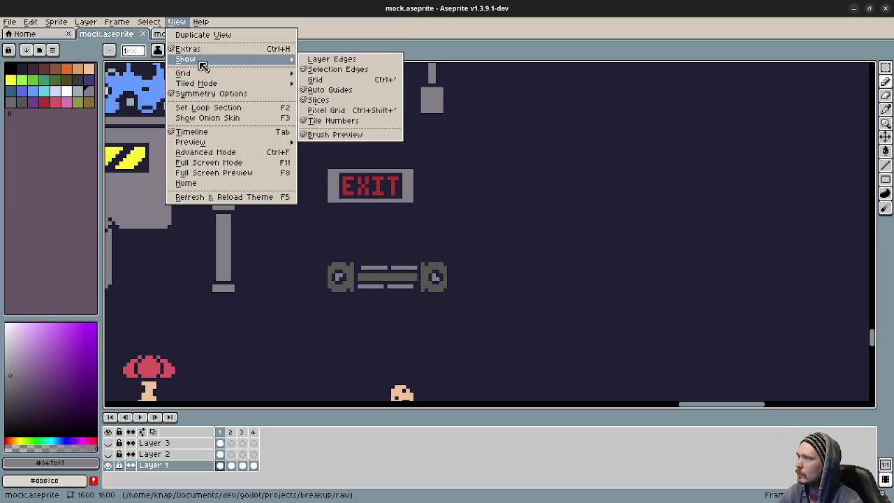
pyautogui.click(318, 79)
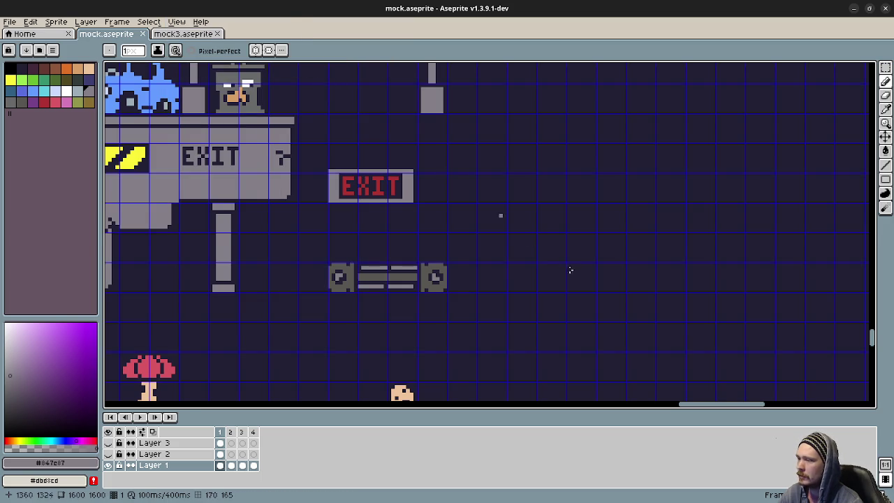
pyautogui.scroll(1, 535, 279)
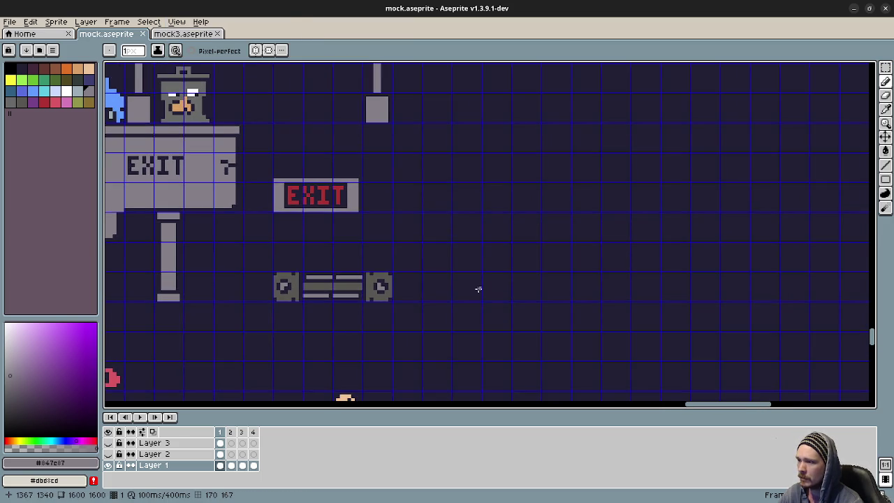
pyautogui.scroll(1, 475, 289)
pyautogui.scroll(1, 470, 295)
pyautogui.scroll(1, 468, 288)
pyautogui.scroll(1, 465, 279)
pyautogui.moveTo(465, 279)
pyautogui.mouseDown()
pyautogui.moveTo(431, 326)
pyautogui.moveTo(441, 329)
pyautogui.mouseUp()
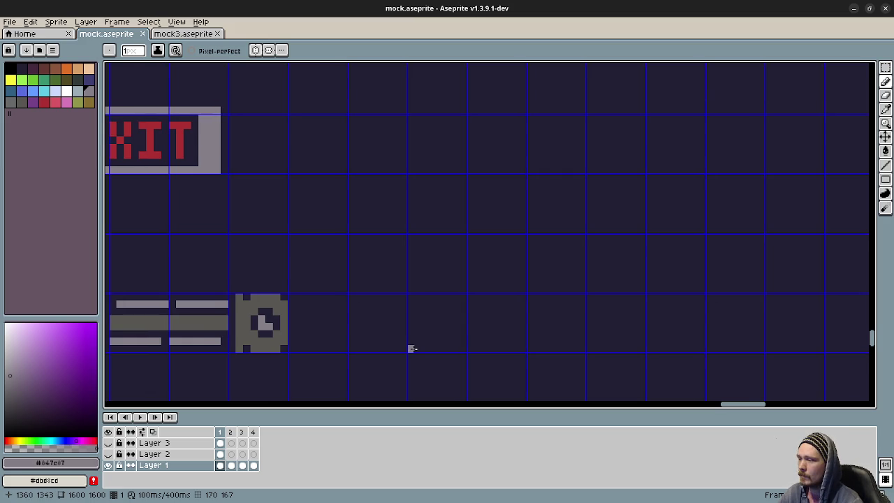
# Draw a grey base line, join the upright bar to it, and erase stray pixels.
pyautogui.moveTo(411, 349)
pyautogui.mouseDown()
pyautogui.moveTo(464, 348)
pyautogui.moveTo(432, 238)
pyautogui.moveTo(440, 335)
pyautogui.mouseUp()
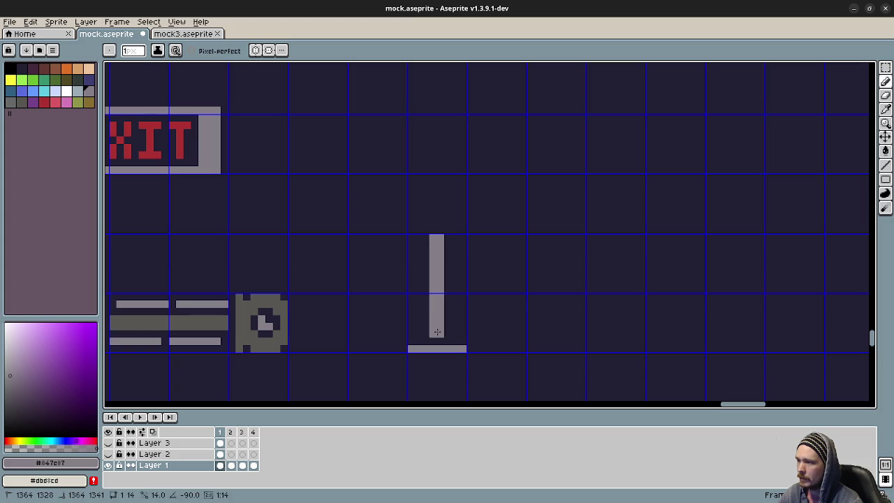
pyautogui.click(507, 348)
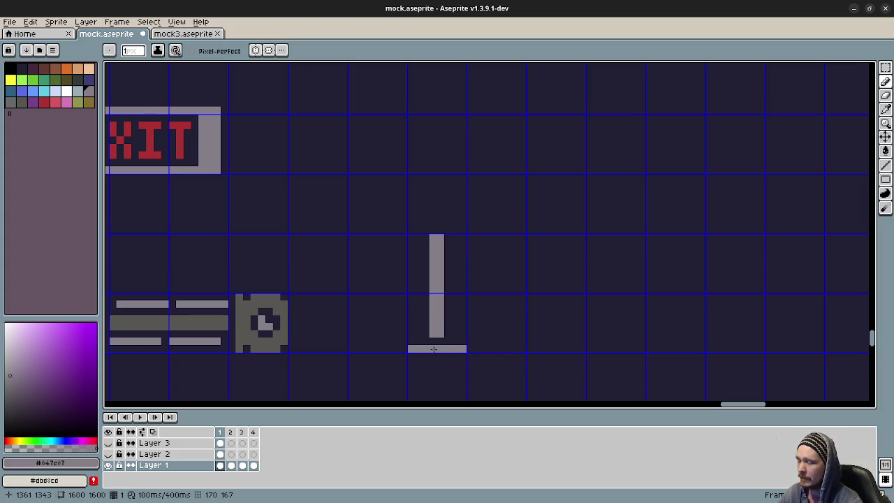
pyautogui.moveTo(419, 341); pyautogui.dragTo(461, 339)
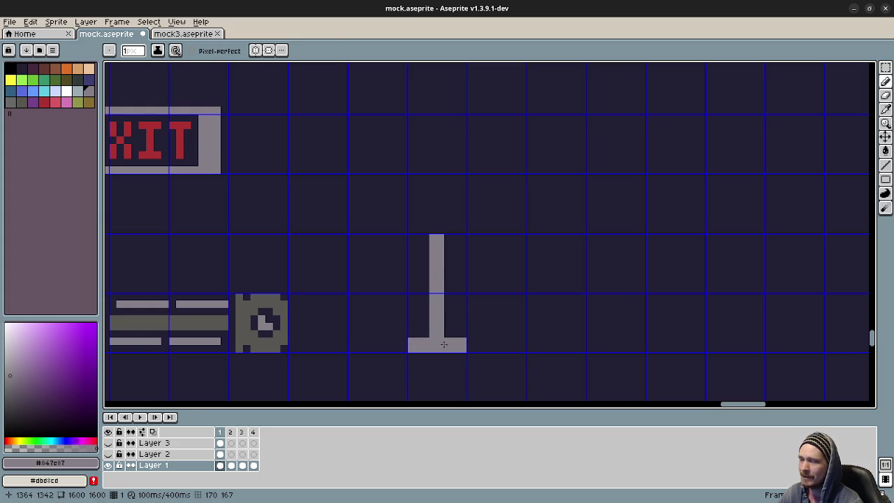
pyautogui.keyDown('alt'); pyautogui.click(458, 329); pyautogui.keyUp('alt')
pyautogui.moveTo(457, 334); pyautogui.dragTo(424, 333)
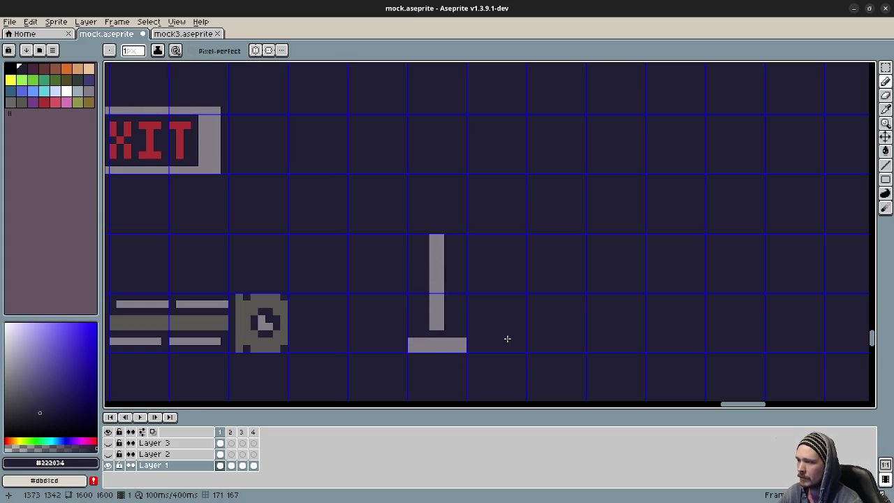
pyautogui.moveTo(508, 332); pyautogui.dragTo(519, 339)
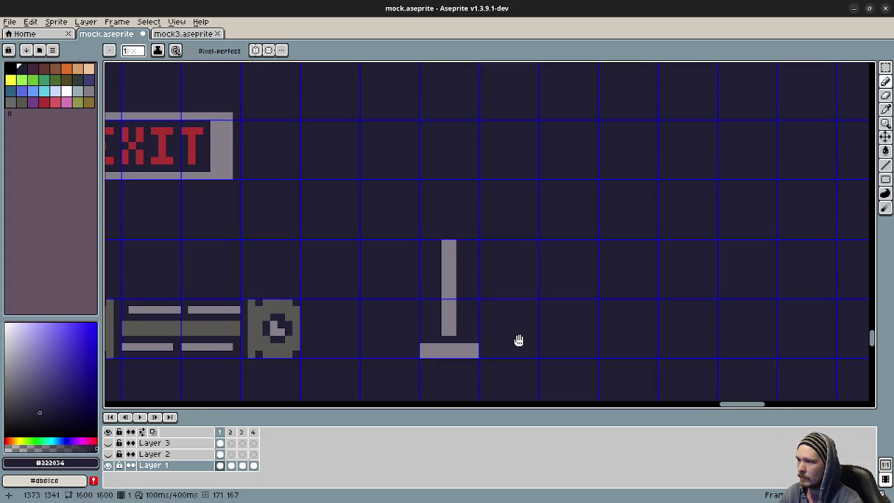
# Thicken the bar's left side, darken the foot's bottom row, and fill the gap above it.
pyautogui.keyDown('alt'); pyautogui.click(449, 267); pyautogui.keyUp('alt')
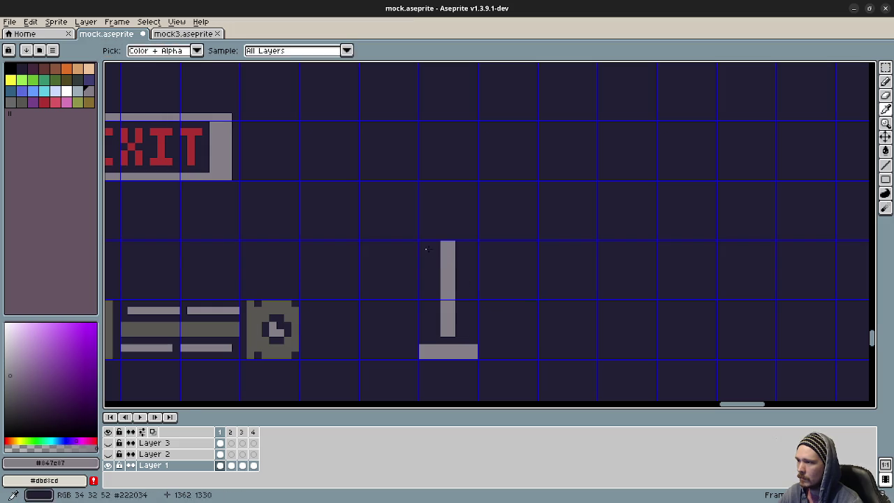
pyautogui.moveTo(435, 245)
pyautogui.mouseDown()
pyautogui.moveTo(436, 336)
pyautogui.moveTo(459, 241)
pyautogui.mouseUp()
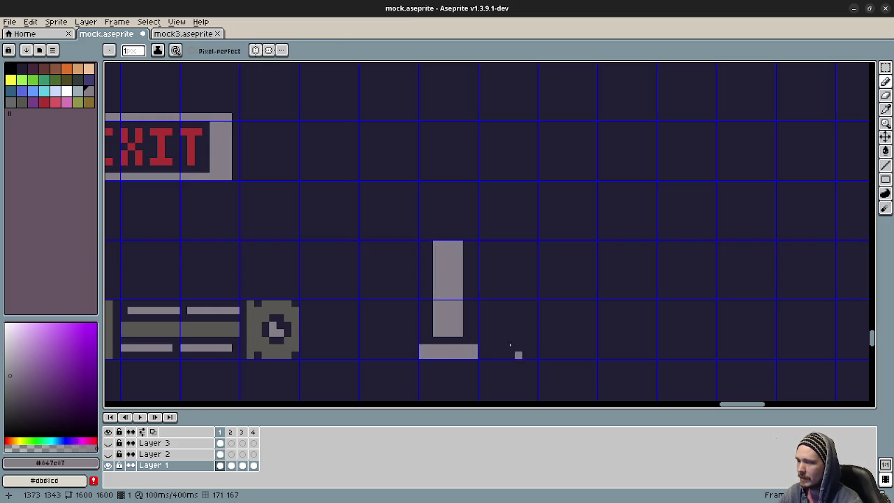
pyautogui.keyDown('alt'); pyautogui.click(411, 351); pyautogui.keyUp('alt')
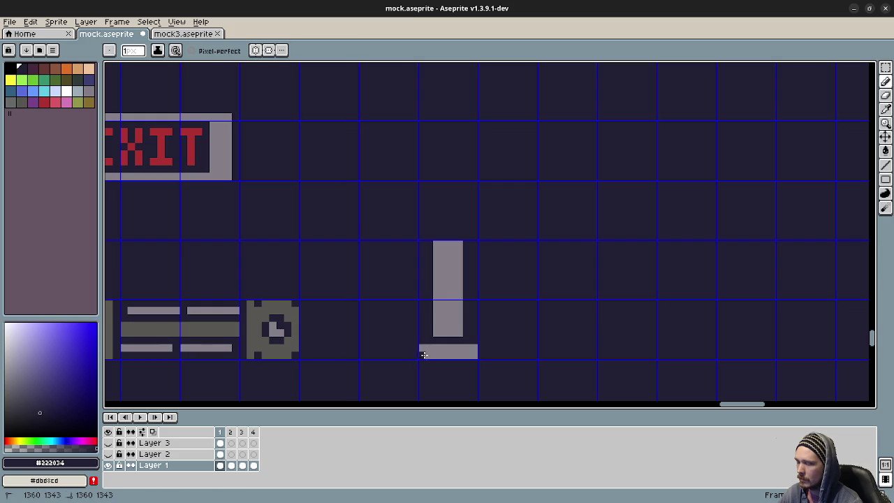
pyautogui.moveTo(418, 354); pyautogui.dragTo(479, 355)
pyautogui.keyDown('alt'); pyautogui.click(435, 343); pyautogui.keyUp('alt')
pyautogui.moveTo(423, 340)
pyautogui.mouseDown()
pyautogui.moveTo(474, 340)
pyautogui.moveTo(421, 333)
pyautogui.mouseUp()
pyautogui.keyDown('alt'); pyautogui.click(467, 333); pyautogui.keyUp('alt')
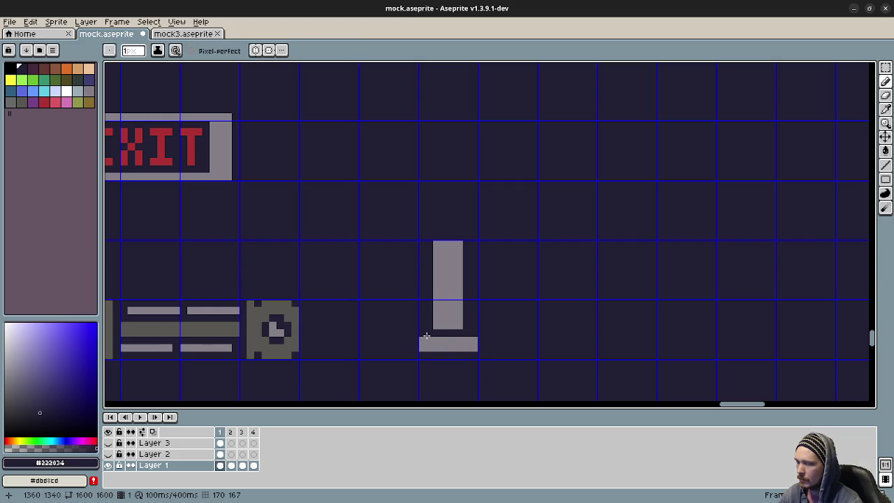
# Hollow the base and tall bar into a U-shaped piston, undoing the stray dark stroke.
pyautogui.scroll(-1, 508, 360)
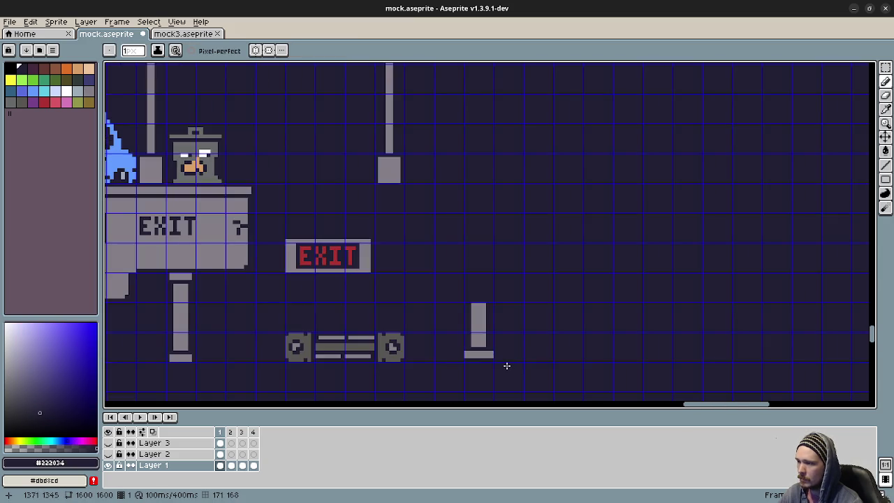
pyautogui.scroll(-5, 504, 365)
pyautogui.scroll(2, 508, 368)
pyautogui.scroll(2, 503, 365)
pyautogui.scroll(1, 496, 365)
pyautogui.scroll(1, 489, 362)
pyautogui.scroll(1, 480, 349)
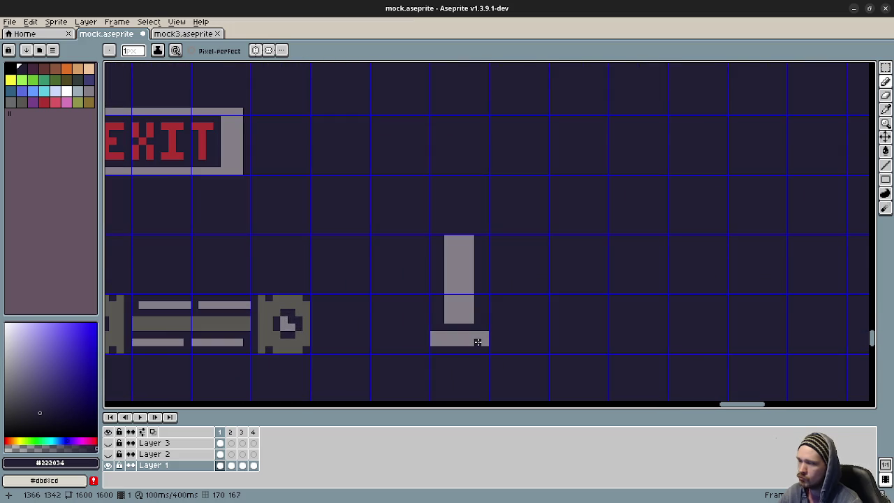
pyautogui.moveTo(439, 334)
pyautogui.mouseDown()
pyautogui.moveTo(476, 333)
pyautogui.moveTo(439, 326)
pyautogui.moveTo(475, 320)
pyautogui.moveTo(463, 244)
pyautogui.mouseUp()
pyautogui.keyDown('alt'); pyautogui.click(484, 333); pyautogui.keyUp('alt')
pyautogui.keyDown('alt'); pyautogui.click(433, 315); pyautogui.keyUp('alt')
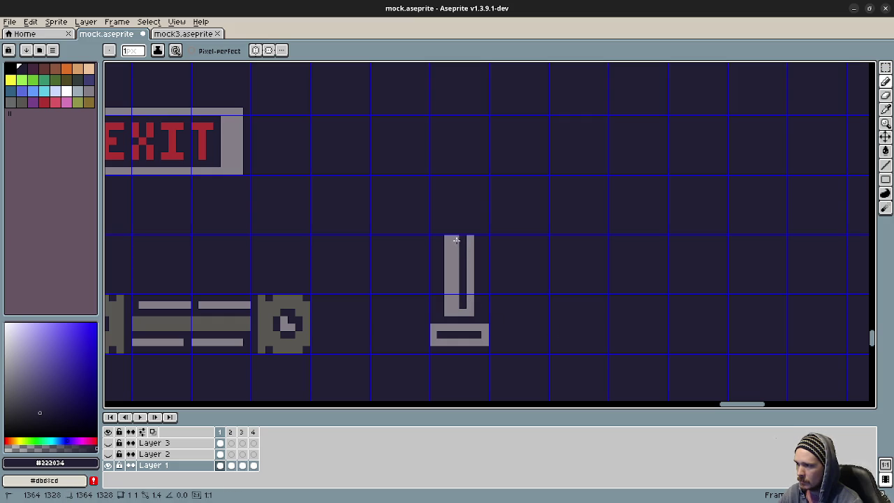
pyautogui.moveTo(455, 236); pyautogui.dragTo(453, 305)
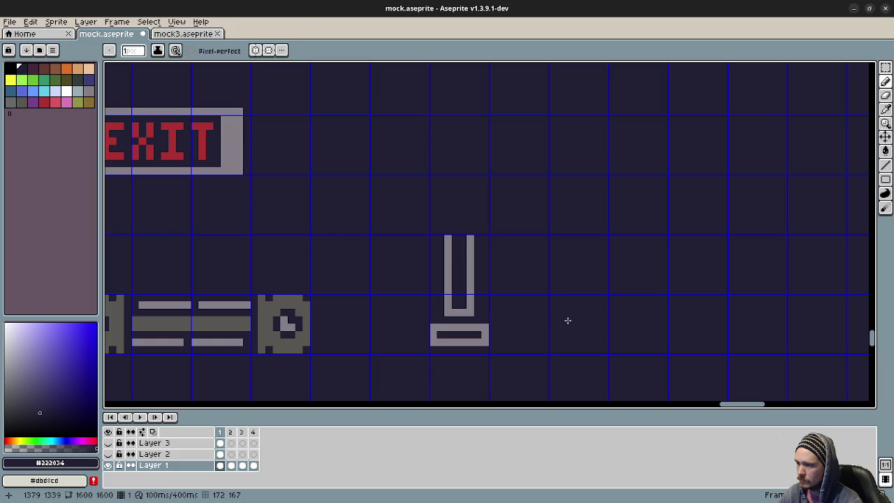
pyautogui.hotkey('ctrl', 'z')
pyautogui.hotkey('ctrl', 'z')
pyautogui.hotkey('ctrl', 'z')
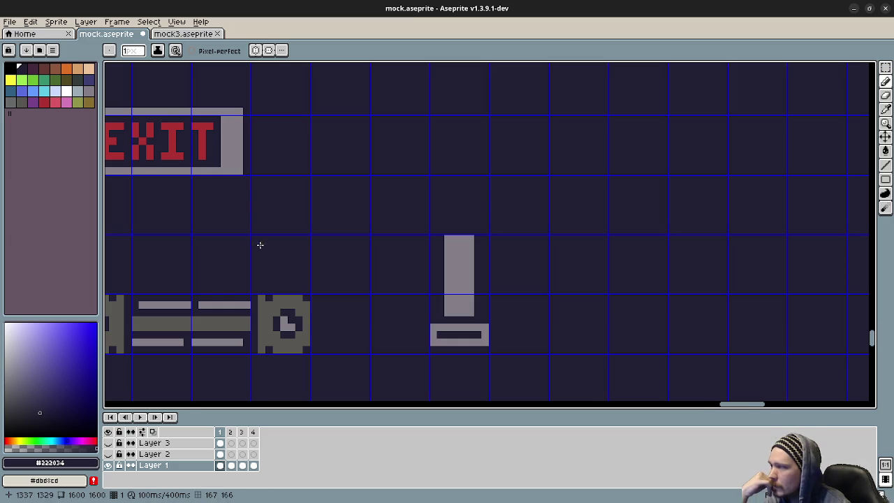
pyautogui.scroll(-2, 286, 241)
pyautogui.scroll(-2, 314, 167)
pyautogui.moveTo(266, 133); pyautogui.dragTo(539, 240)
pyautogui.scroll(1, 516, 251)
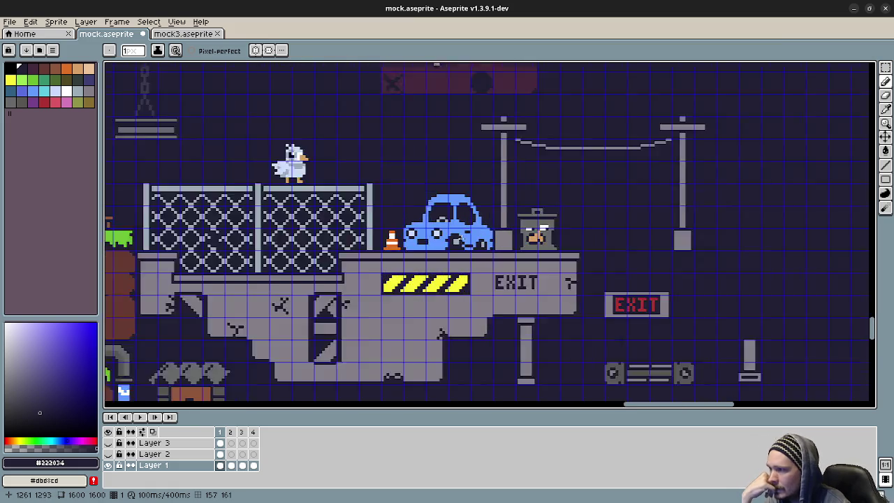
pyautogui.scroll(1, 467, 265)
pyautogui.scroll(1, 488, 323)
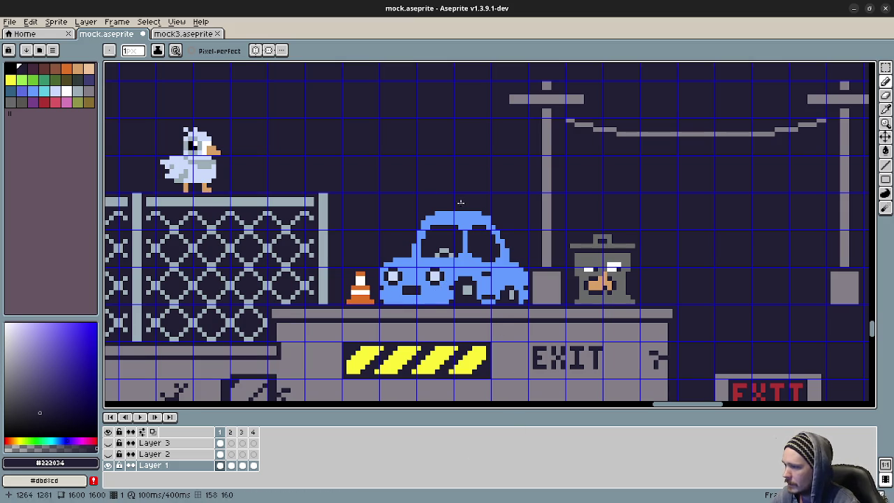
pyautogui.scroll(-3, 454, 314)
pyautogui.scroll(-2, 506, 311)
pyautogui.hscroll(1, 505, 311)
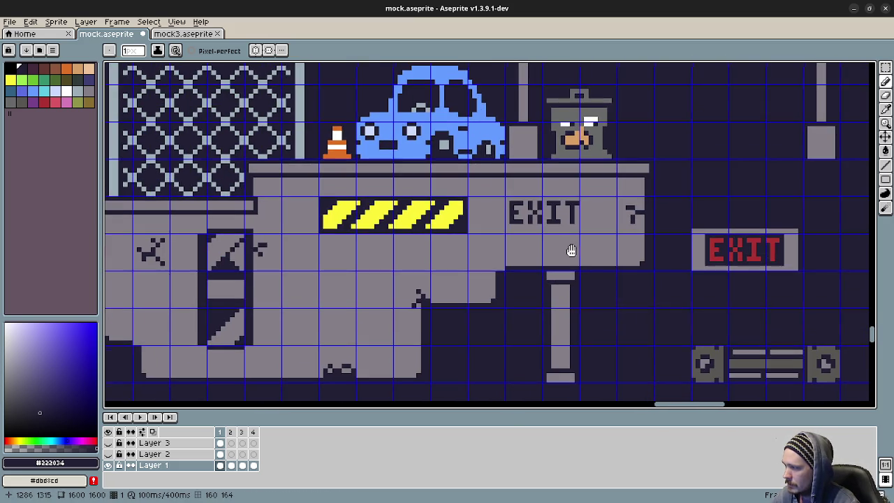
pyautogui.scroll(-1, 654, 300)
pyautogui.hscroll(1, 654, 301)
pyautogui.hscroll(3, 640, 277)
pyautogui.hscroll(3, 583, 253)
pyautogui.moveTo(566, 249); pyautogui.dragTo(541, 320)
pyautogui.scroll(-1, 540, 320)
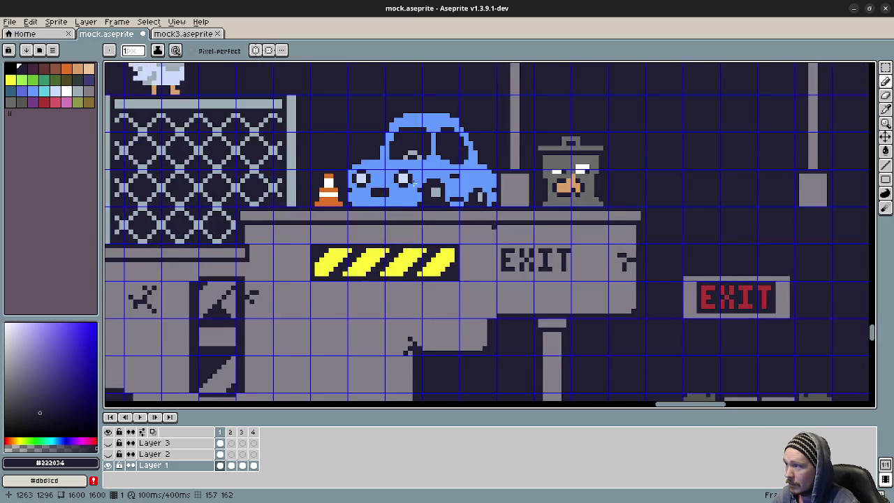
pyautogui.scroll(-1, 539, 336)
pyautogui.scroll(-2, 539, 349)
pyautogui.scroll(-1, 538, 356)
pyautogui.scroll(2, 489, 321)
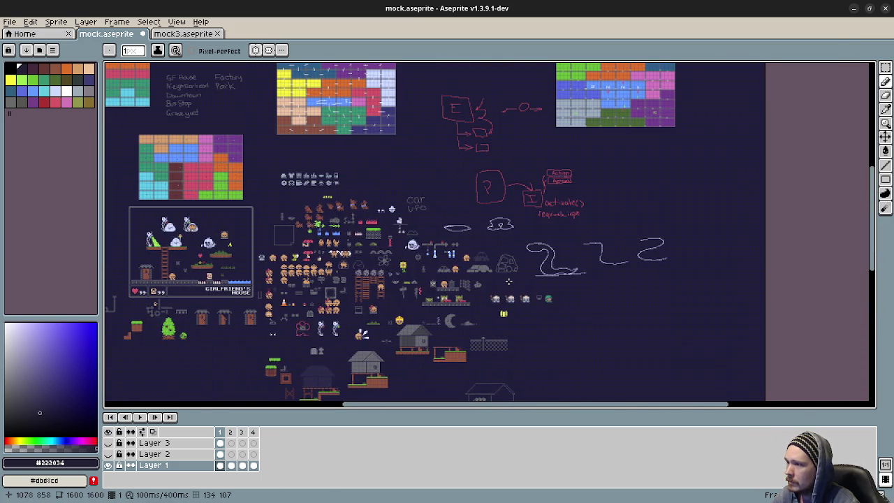
# Pan across the car, pipe and character sprite rows of the sheet.
pyautogui.scroll(2, 419, 280)
pyautogui.scroll(2, 418, 279)
pyautogui.scroll(1, 417, 282)
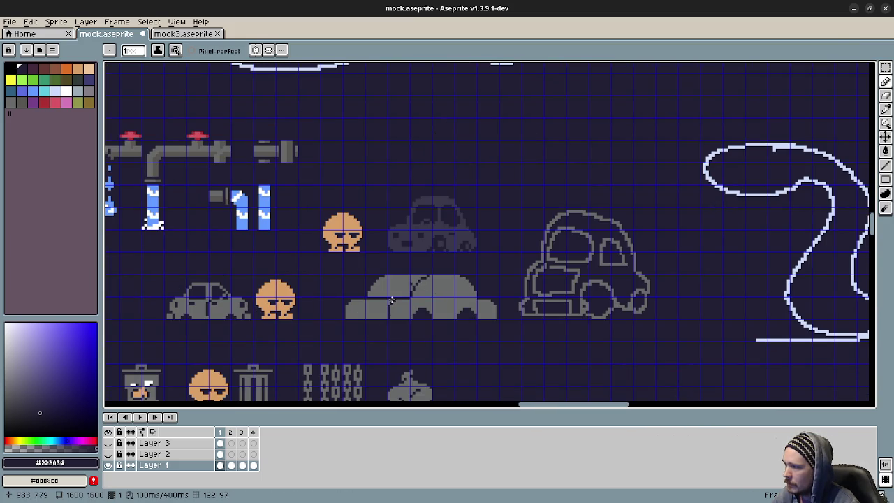
pyautogui.hscroll(-1, 460, 307)
pyautogui.scroll(2, 419, 328)
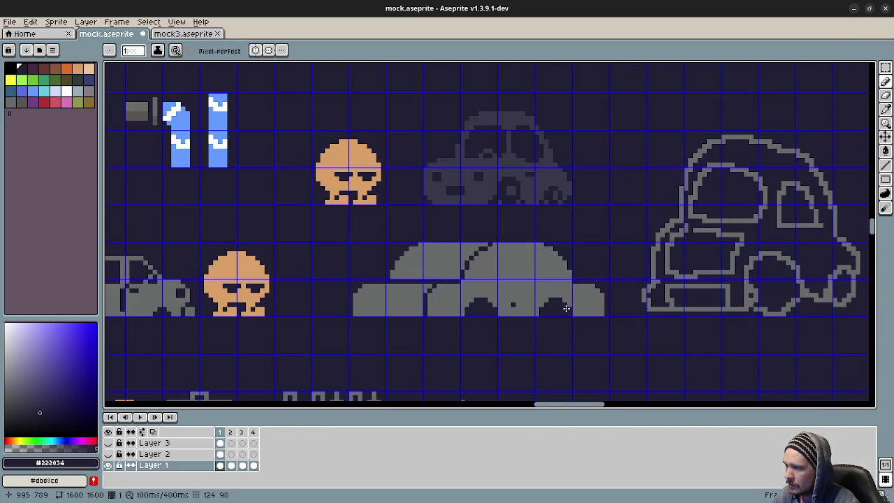
pyautogui.hscroll(-2, 541, 286)
pyautogui.hscroll(-2, 538, 286)
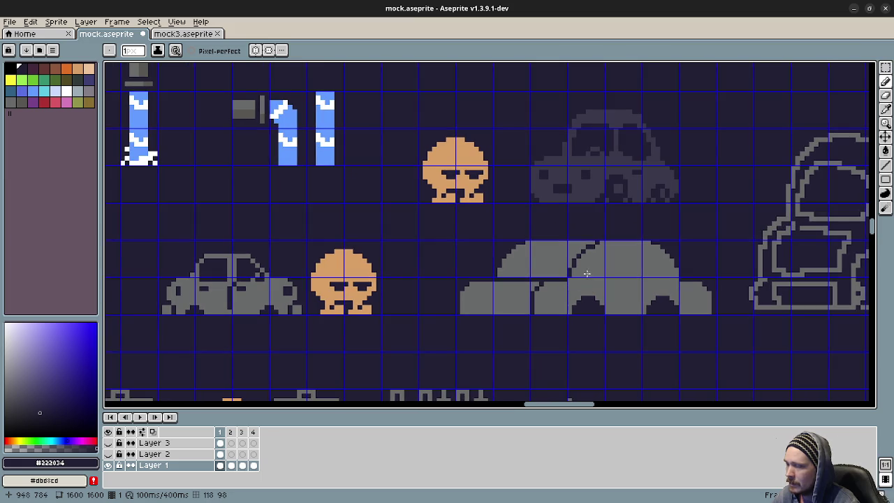
pyautogui.hscroll(-4, 242, 286)
pyautogui.hscroll(-1, 377, 285)
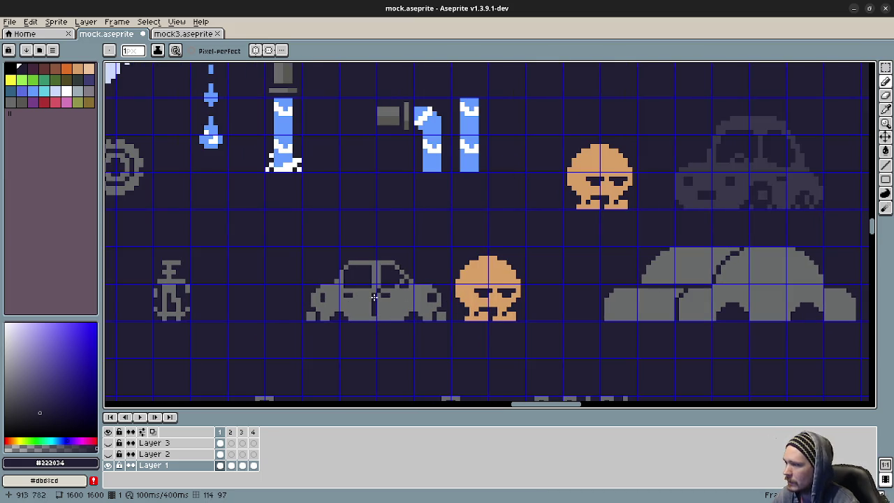
pyautogui.moveTo(708, 299)
pyautogui.mouseDown()
pyautogui.moveTo(337, 329)
pyautogui.moveTo(351, 340)
pyautogui.mouseUp()
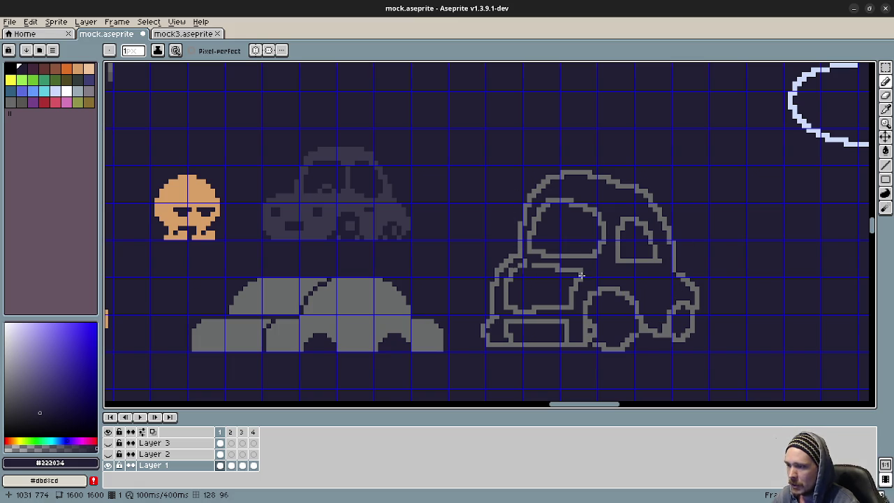
pyautogui.hscroll(-4, 531, 329)
pyautogui.scroll(2, 531, 329)
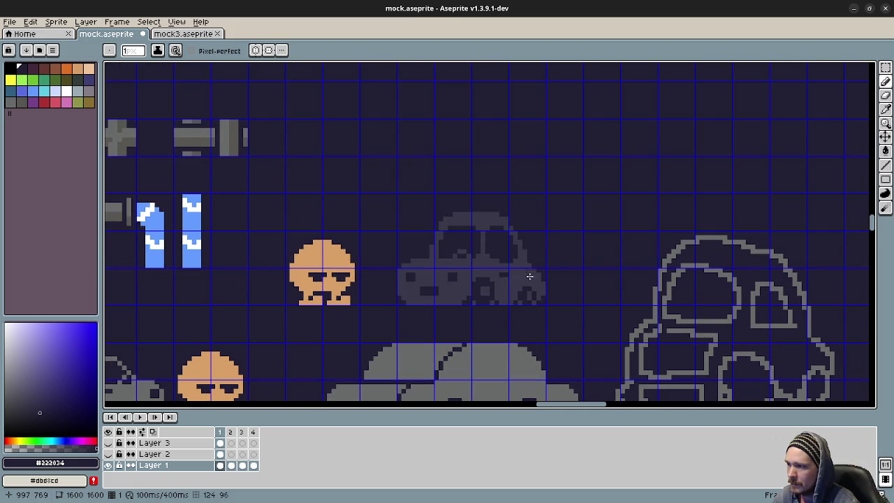
pyautogui.moveTo(655, 328); pyautogui.dragTo(622, 299)
pyautogui.scroll(-2, 622, 299)
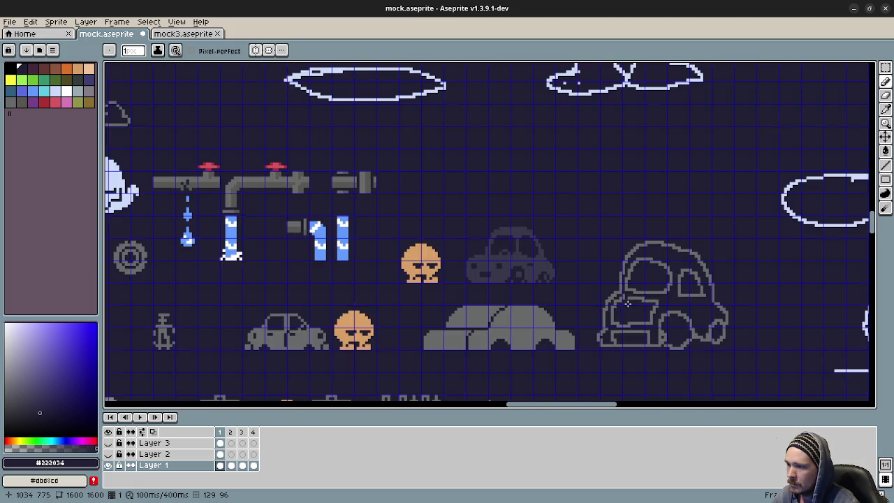
pyautogui.moveTo(701, 338); pyautogui.dragTo(568, 194)
pyautogui.scroll(-6, 544, 193)
pyautogui.hscroll(6, 545, 193)
pyautogui.scroll(2, 489, 286)
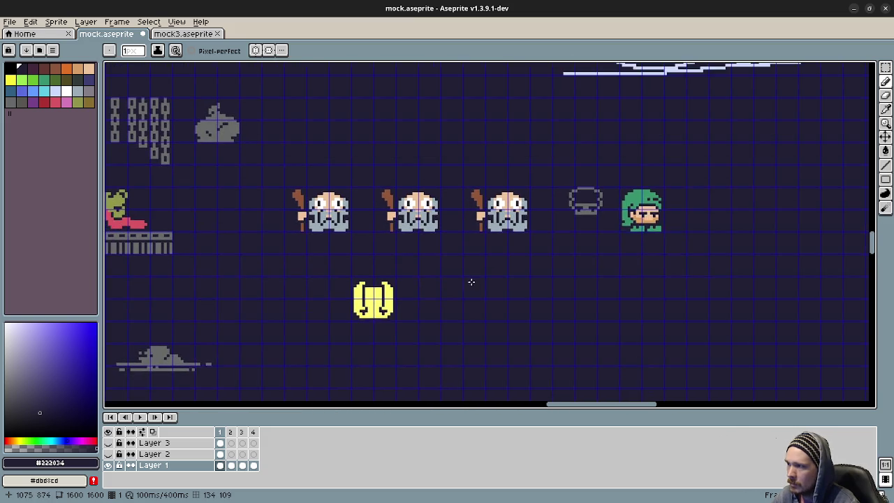
pyautogui.scroll(1, 432, 251)
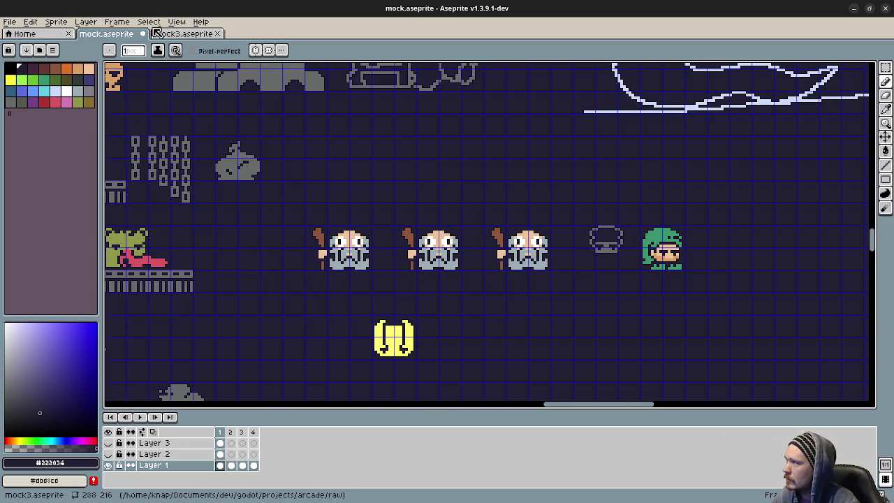
# Play the animation, turn off the canvas grid, then play it again.
pyautogui.press('Return')
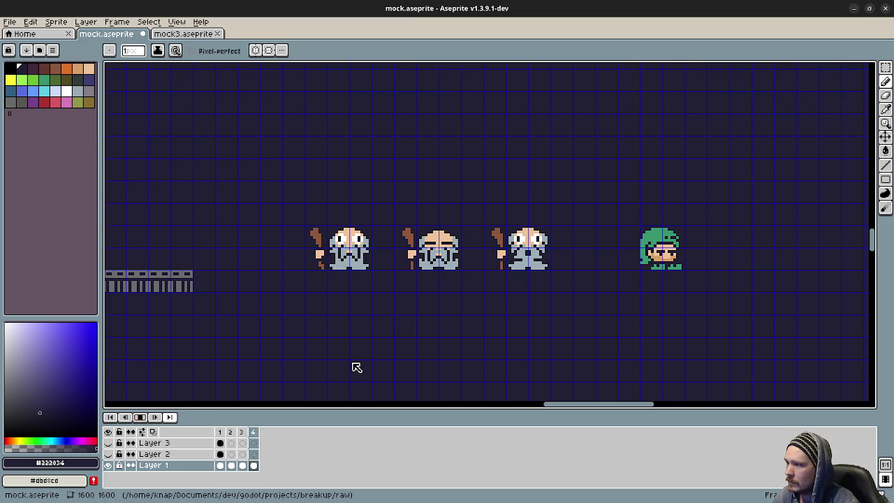
pyautogui.click(175, 22)
pyautogui.click(329, 79)
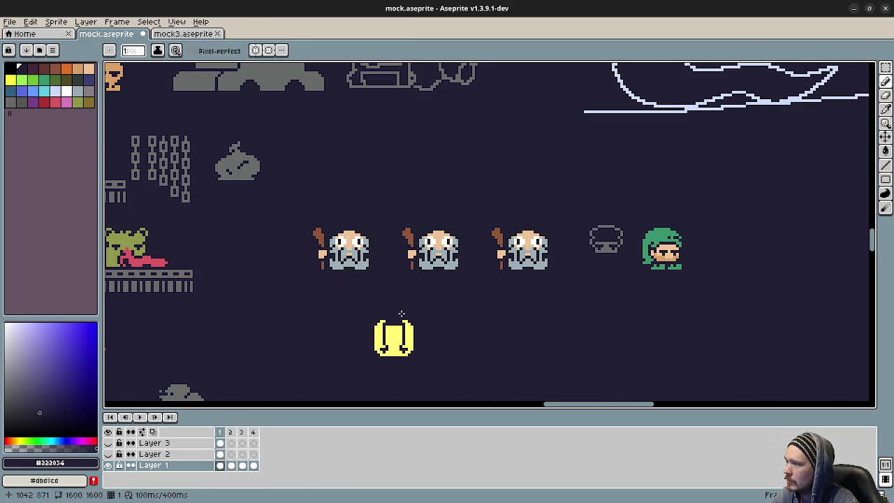
pyautogui.click(140, 417)
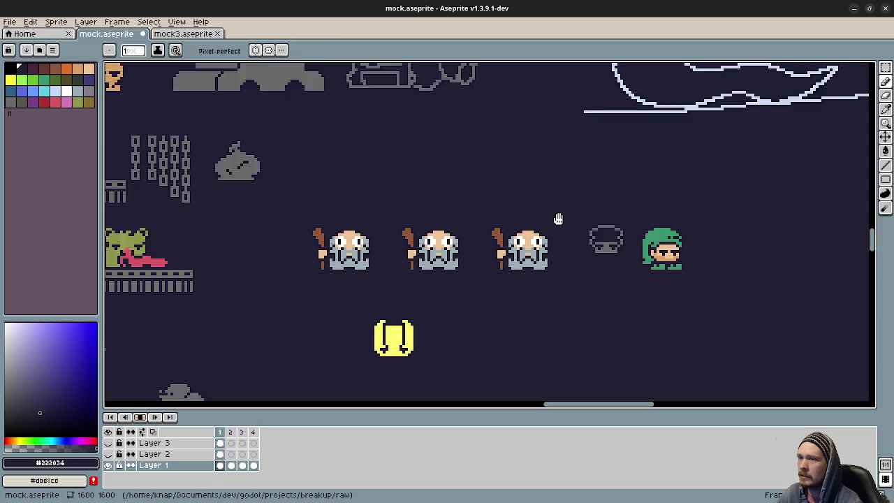
# Stop playback and zoom to the coloured room grids and E diagram.
pyautogui.click(143, 420)
pyautogui.moveTo(633, 175); pyautogui.dragTo(568, 312)
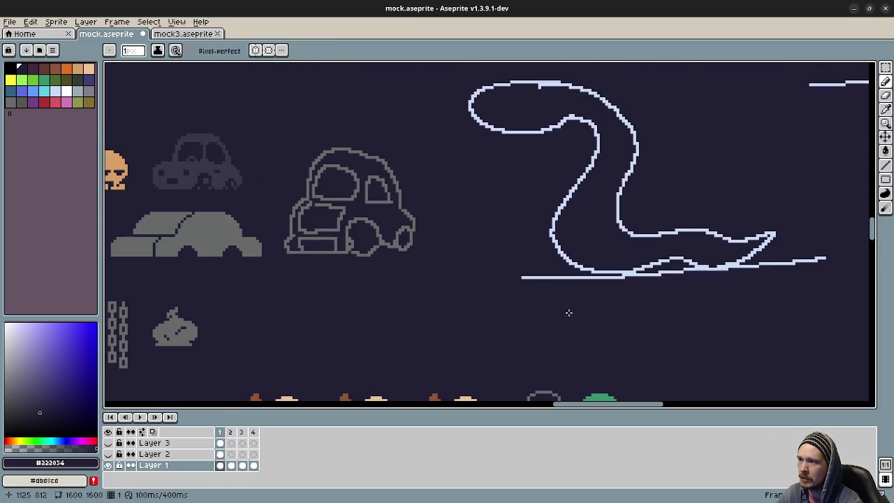
pyautogui.scroll(-3, 568, 313)
pyautogui.scroll(1, 565, 215)
pyautogui.moveTo(597, 160)
pyautogui.mouseDown()
pyautogui.moveTo(545, 285)
pyautogui.moveTo(457, 326)
pyautogui.mouseUp()
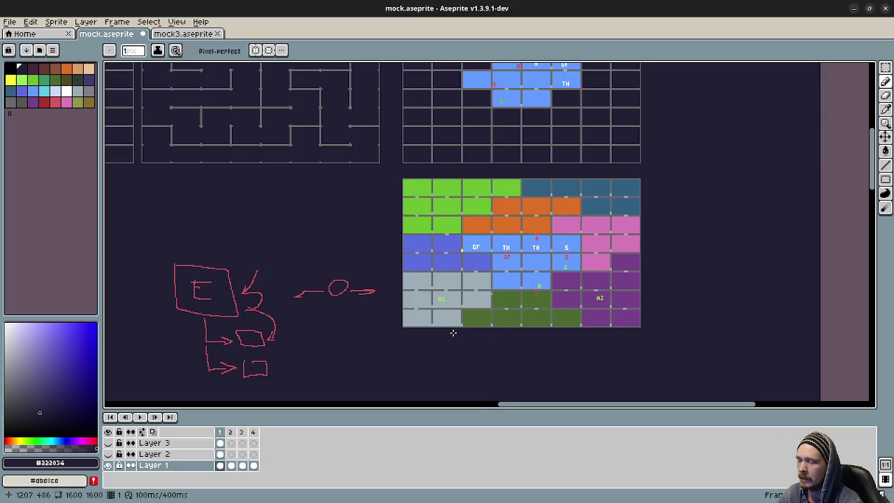
pyautogui.hscroll(2, 453, 333)
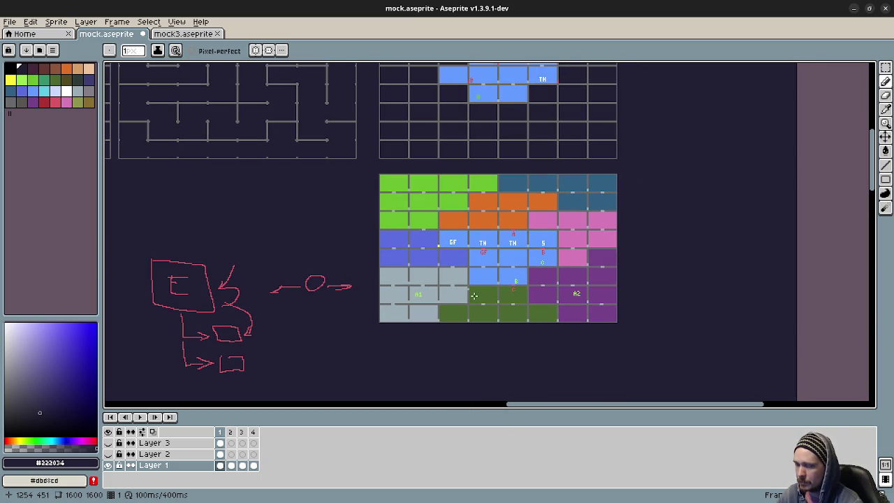
pyautogui.scroll(1, 472, 296)
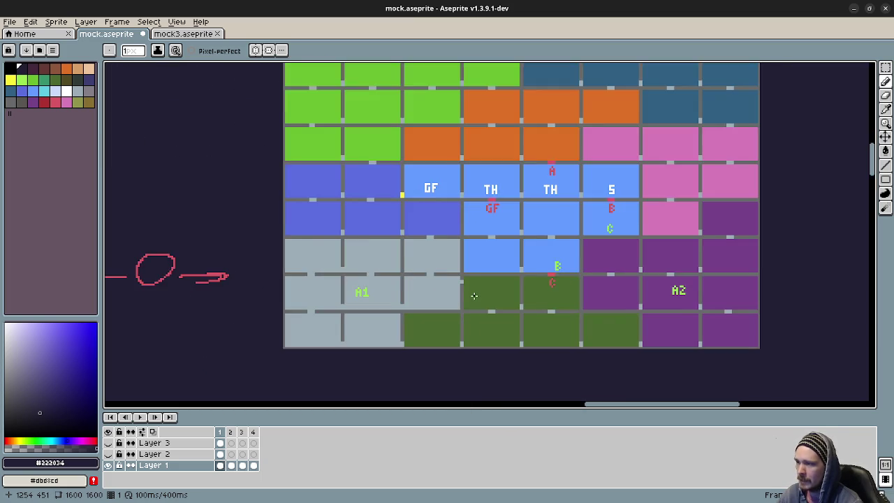
pyautogui.scroll(1, 461, 294)
pyautogui.scroll(-2, 433, 302)
pyautogui.scroll(1, 426, 296)
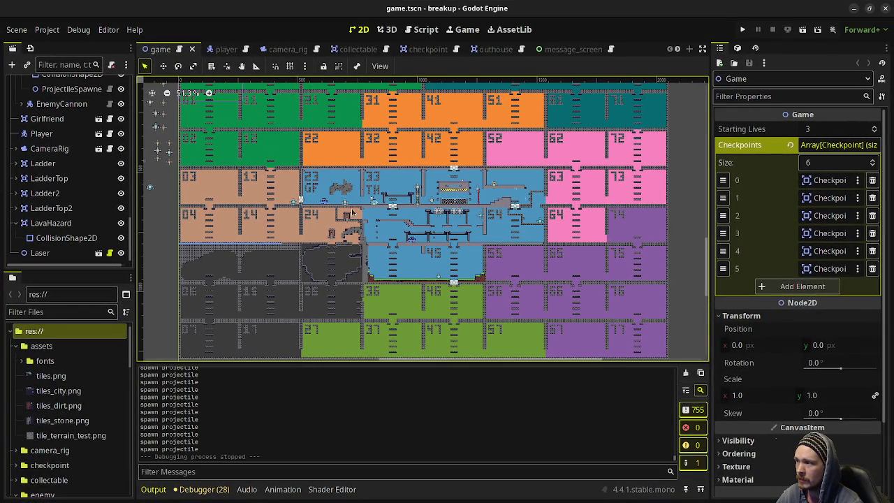
# Minimize the Godot editor to reveal the Aseprite room-grid mockup.
pyautogui.click(853, 8)
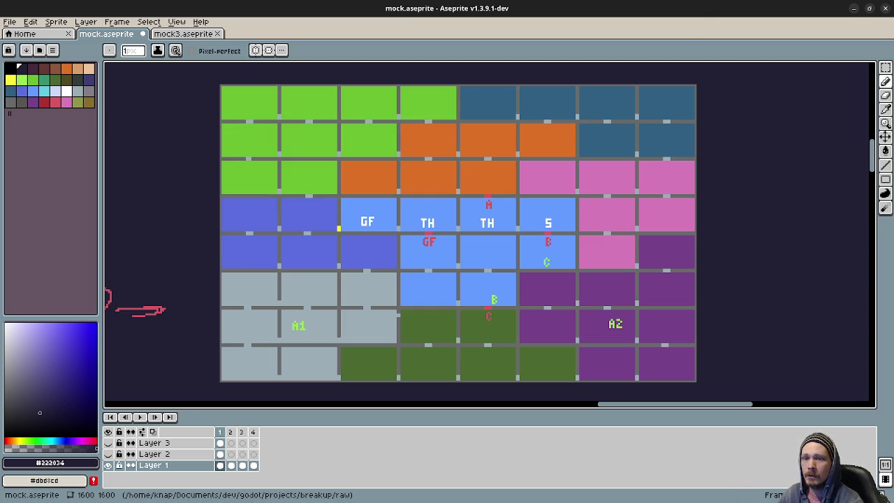
# In stream_notes.txt, add 'Downtown' and 'Docks' lines below the last note.
pyautogui.hotkey('alt', 'Tab')
pyautogui.click(295, 255)
pyautogui.scroll(-6, 299, 319)
pyautogui.scroll(-7, 297, 363)
pyautogui.click(296, 407)
pyautogui.press('Return')
pyautogui.press('Return')
pyautogui.press('Return')
pyautogui.press('Return')
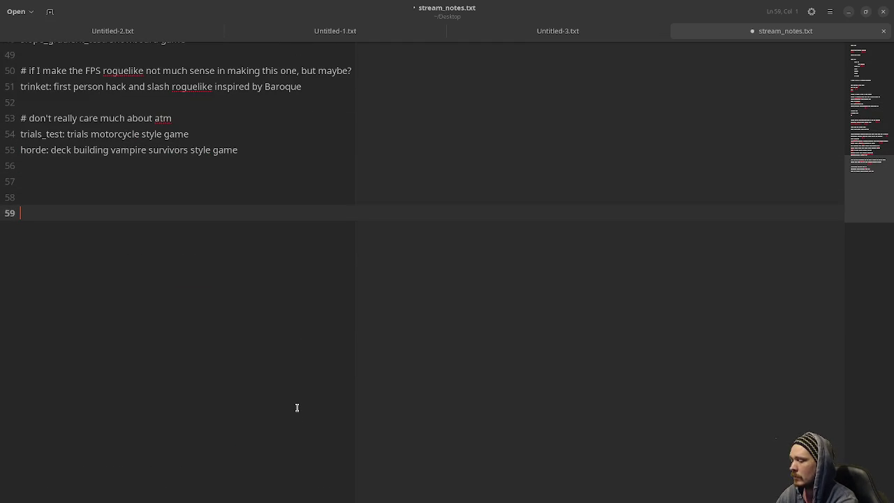
pyautogui.write('Downtown')
pyautogui.press('Return')
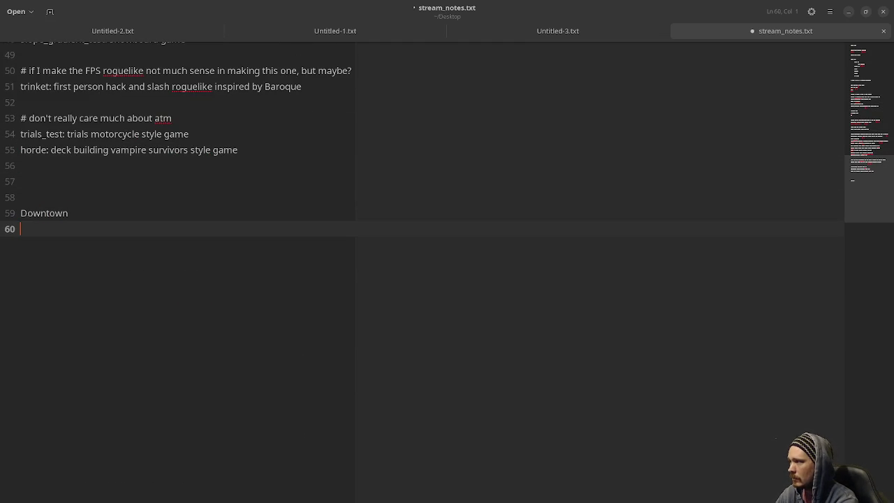
pyautogui.write('Docks')
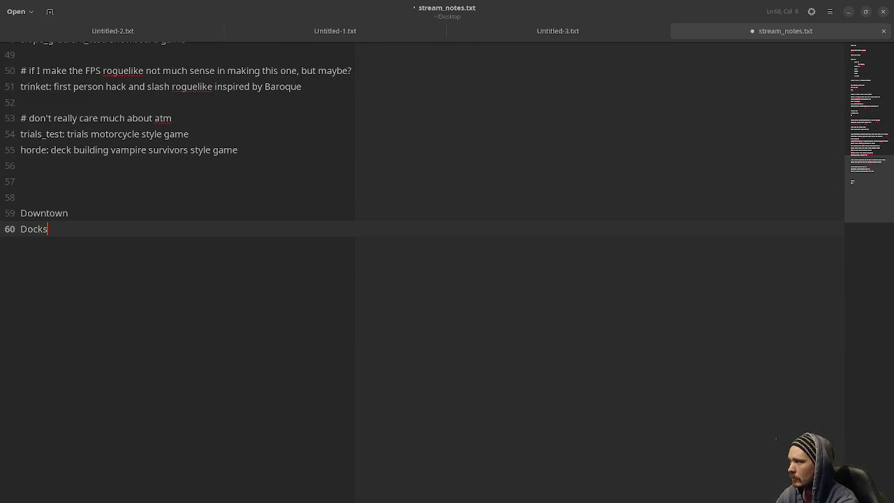
# Insert a blank line after Downtown and add an indented 'Fish' under Docks.
pyautogui.click(83, 219)
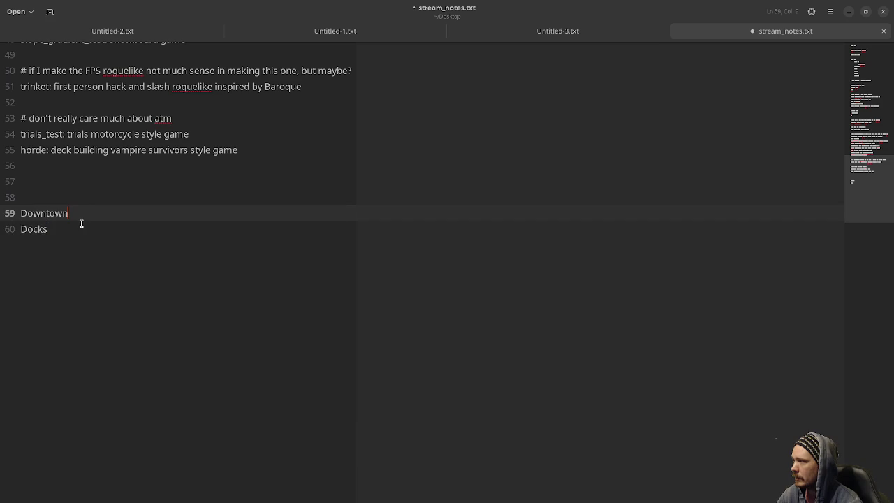
pyautogui.press('Return')
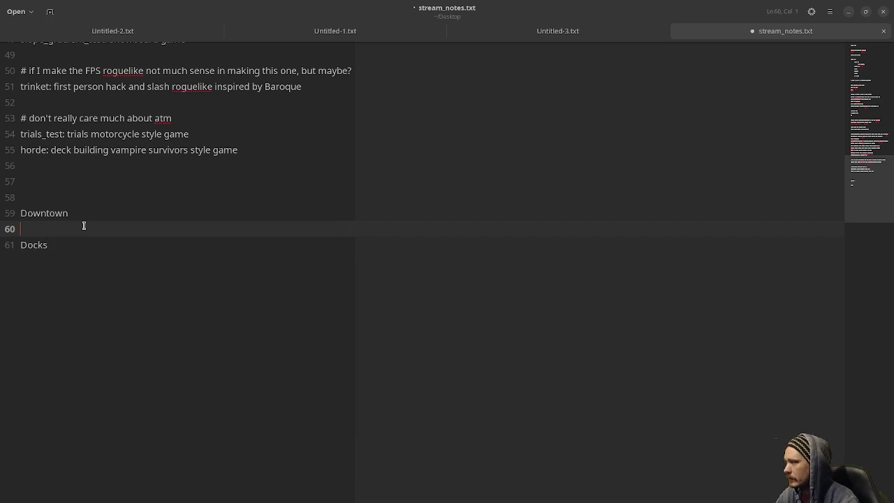
pyautogui.click(83, 243)
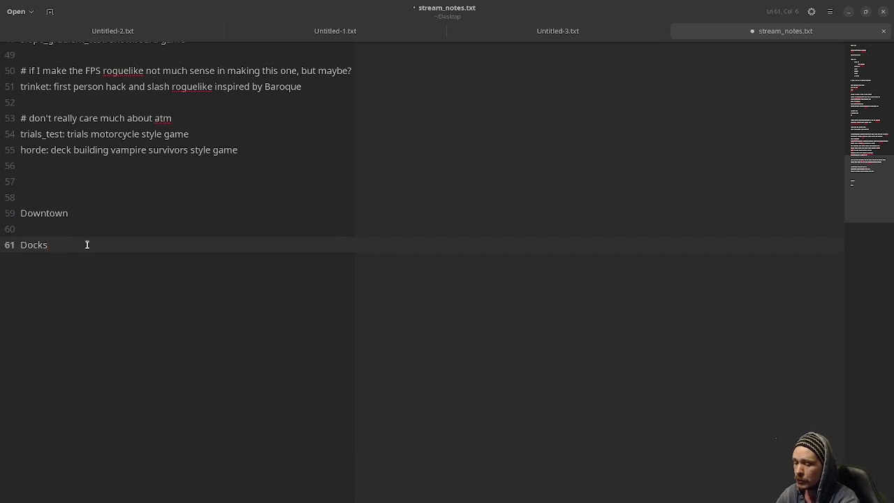
pyautogui.press('Return')
pyautogui.press('Tab')
pyautogui.write('Fish')
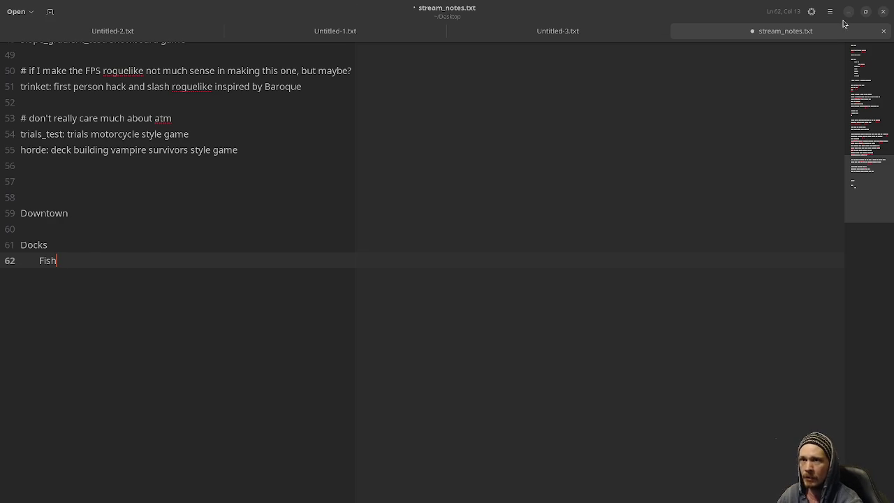
# Add 'Industrial' with indented 'Conveyor Belt' and 'Crushing', then return to Aseprite.
pyautogui.press('Return')
pyautogui.press('BackSpace')
pyautogui.write('Industrial')
pyautogui.press('Return')
pyautogui.press('Tab')
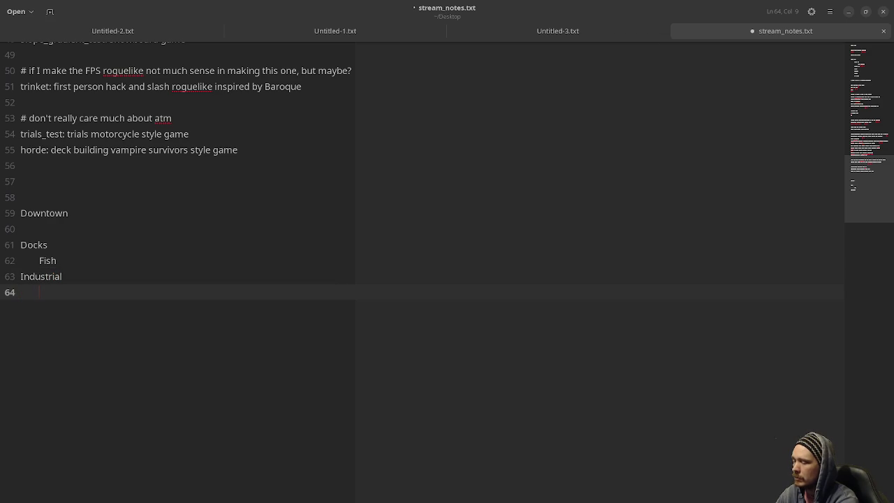
pyautogui.write('Conveyor Belt')
pyautogui.press('Return')
pyautogui.write('Crushing')
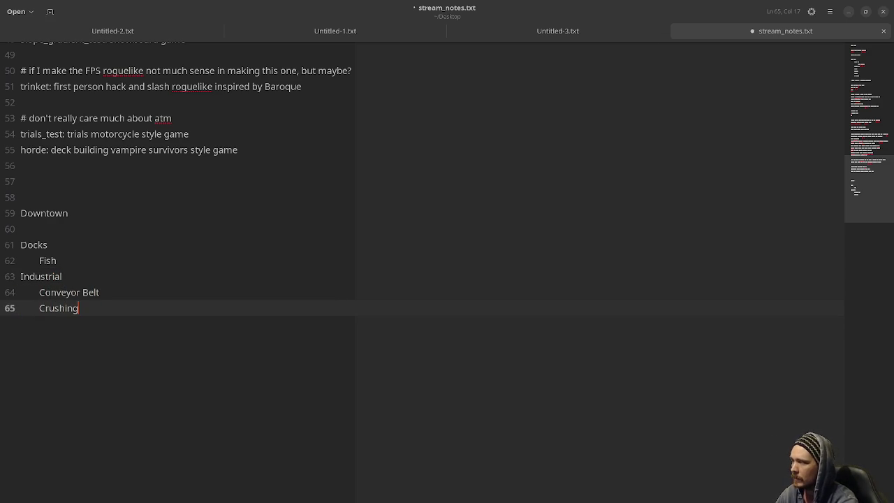
pyautogui.click(848, 11)
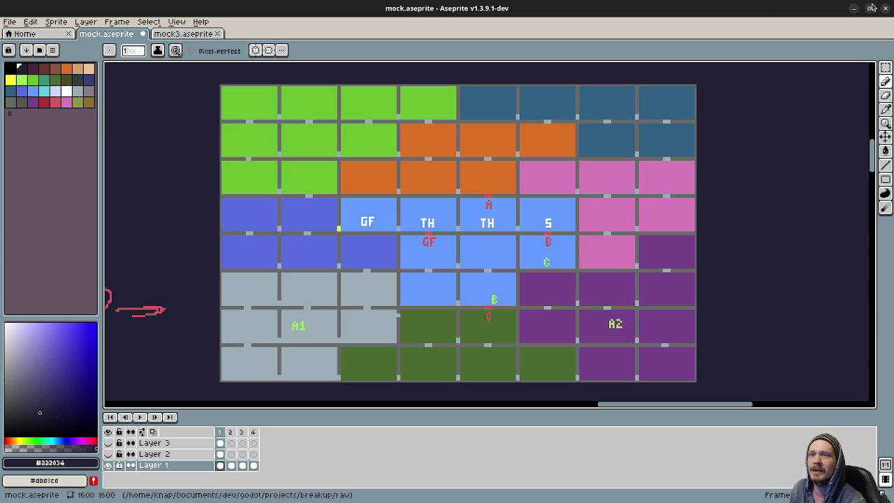
# Scroll the canvas down to the character sprites below the room grid, then switch to the file manager.
pyautogui.moveTo(552, 307); pyautogui.dragTo(562, 146)
pyautogui.scroll(-5, 562, 145)
pyautogui.scroll(-5, 457, 293)
pyautogui.scroll(-5, 487, 284)
pyautogui.scroll(-3, 470, 302)
pyautogui.scroll(3, 460, 248)
pyautogui.hscroll(-3, 460, 248)
pyautogui.hscroll(-2, 417, 298)
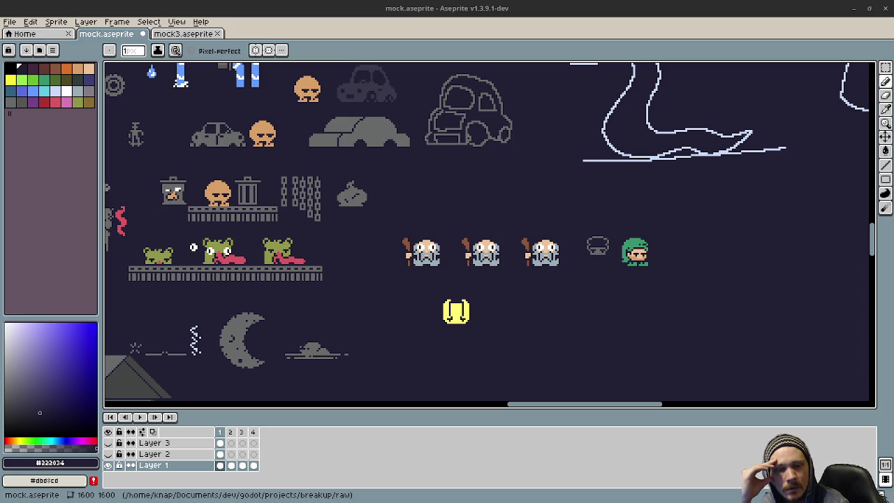
pyautogui.hotkey('alt', 'Tab')
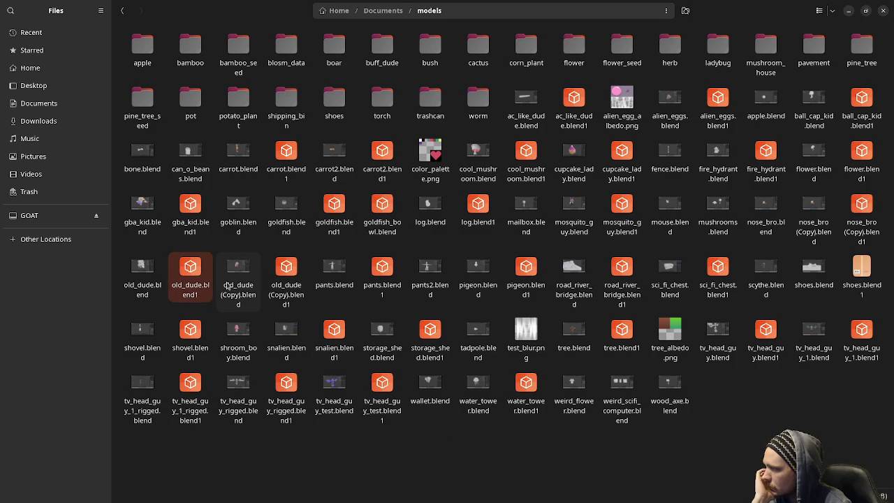
# Open old_dude (Copy).blend from Documents/models so it launches in Blender.
pyautogui.click(142, 278)
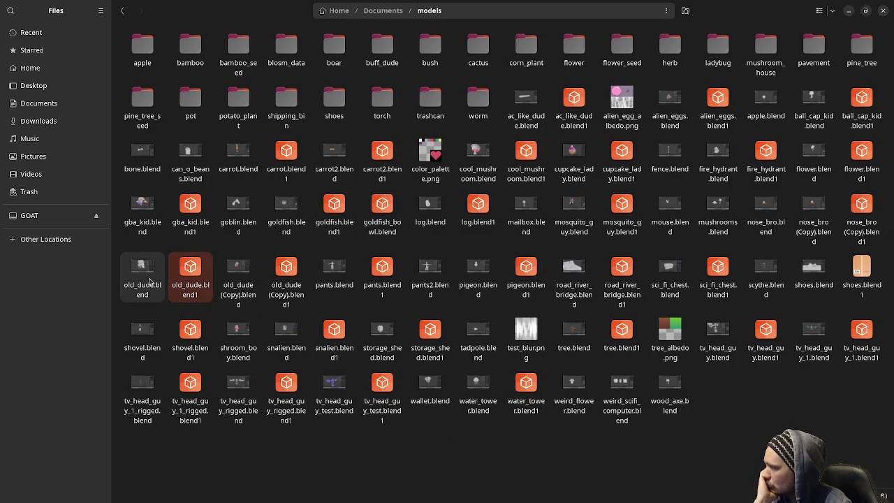
pyautogui.click(249, 289)
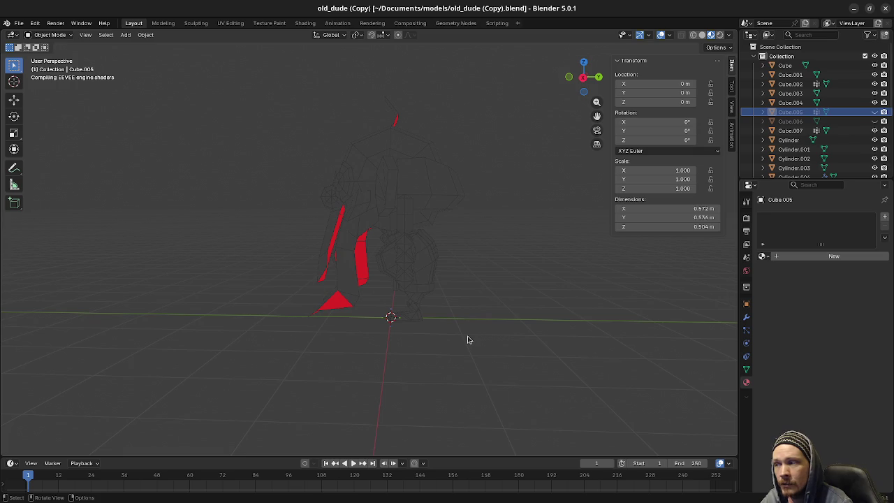
# Orbit around the old dude model to its front, then minimize Blender and Files to return to Aseprite.
pyautogui.moveTo(438, 347); pyautogui.dragTo(473, 342)
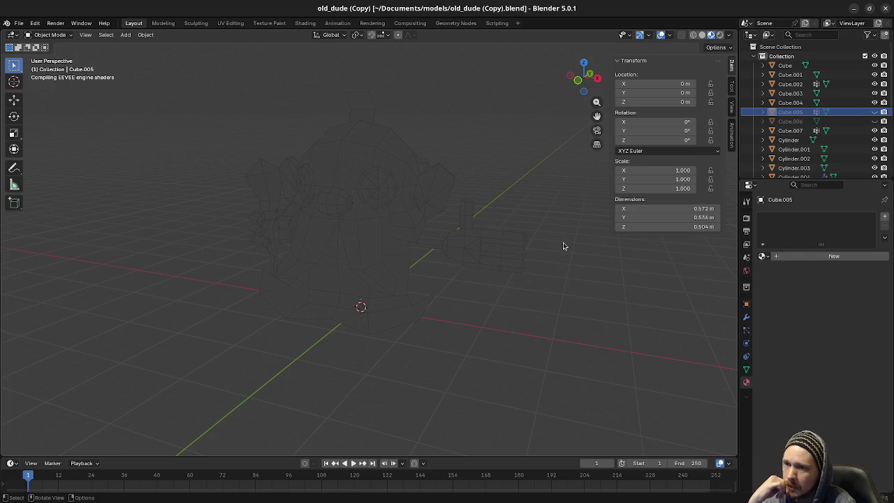
pyautogui.moveTo(421, 285)
pyautogui.mouseDown()
pyautogui.moveTo(497, 286)
pyautogui.moveTo(495, 298)
pyautogui.mouseUp()
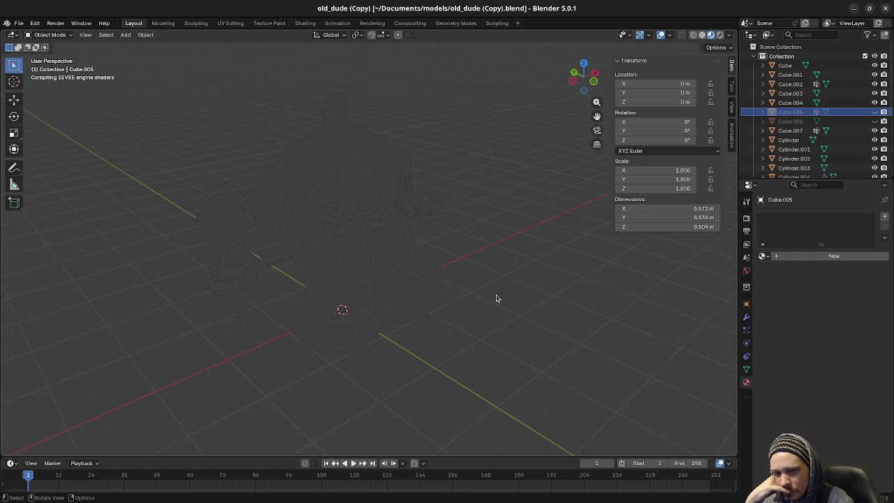
pyautogui.click(853, 8)
pyautogui.click(847, 10)
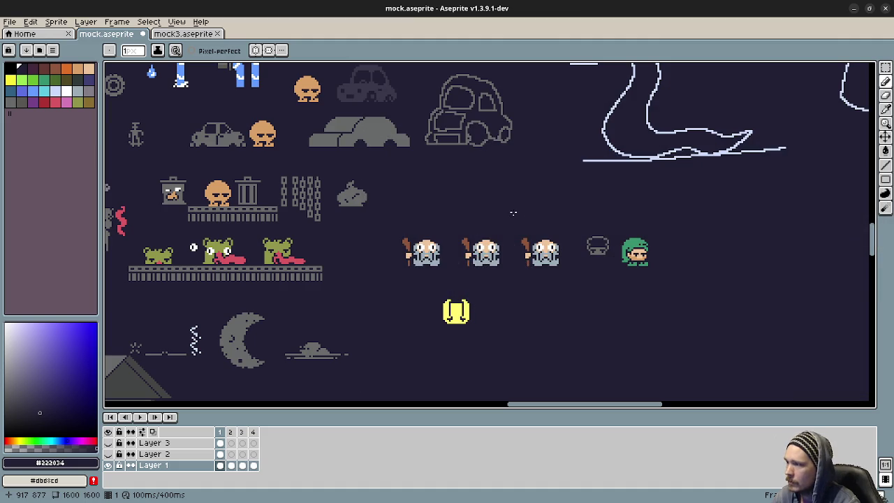
# Zoom in on the mushroom and winged sprites and go to frame 1.
pyautogui.moveTo(493, 229)
pyautogui.mouseDown()
pyautogui.moveTo(586, 305)
pyautogui.moveTo(605, 351)
pyautogui.mouseUp()
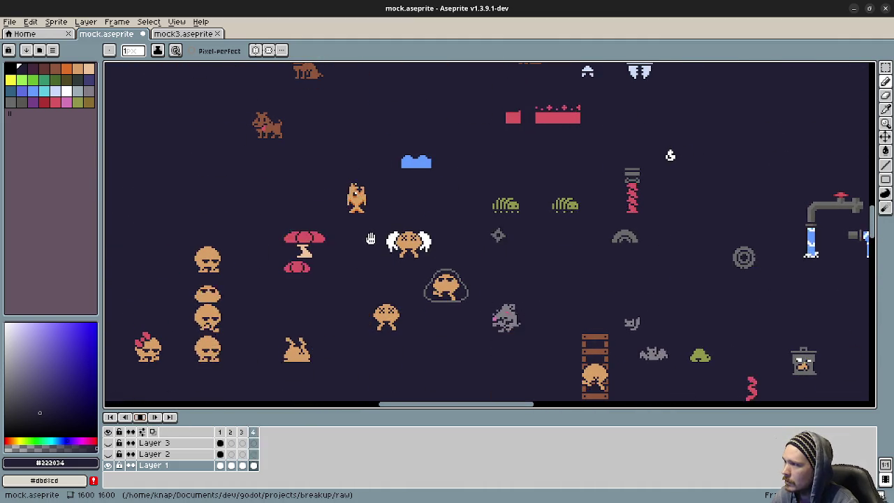
pyautogui.scroll(3, 403, 276)
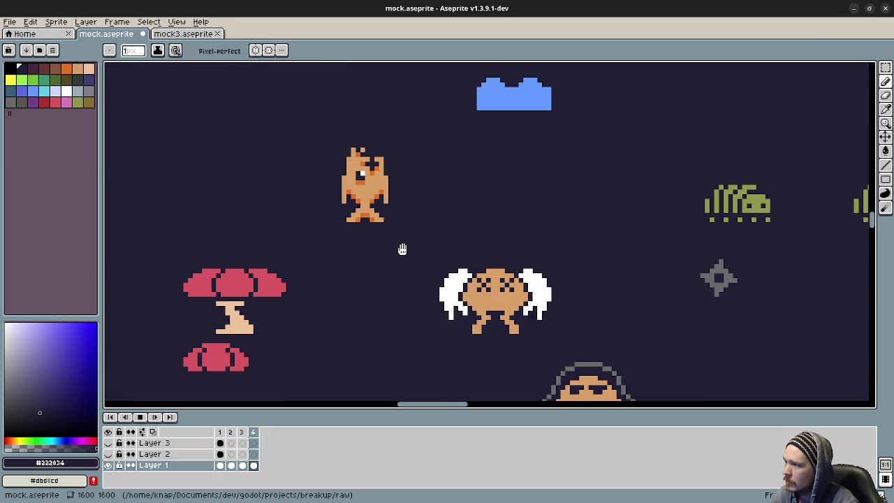
pyautogui.moveTo(399, 248); pyautogui.dragTo(423, 303)
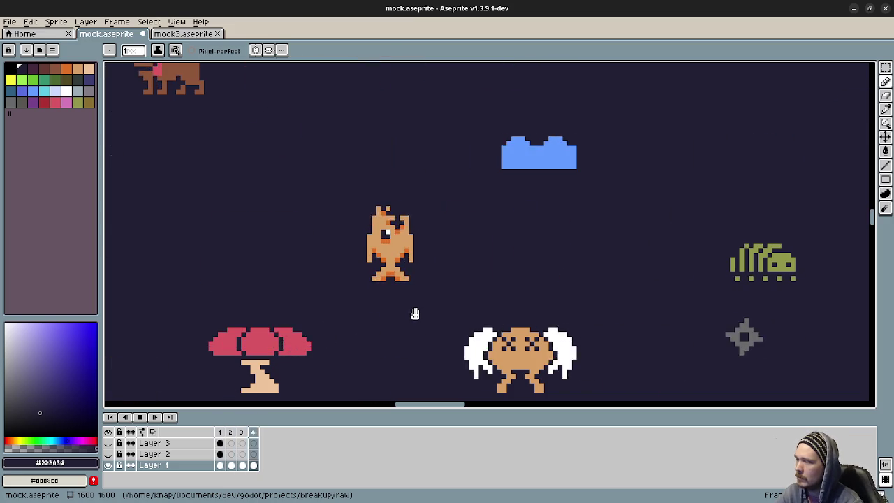
pyautogui.moveTo(257, 339); pyautogui.dragTo(310, 307)
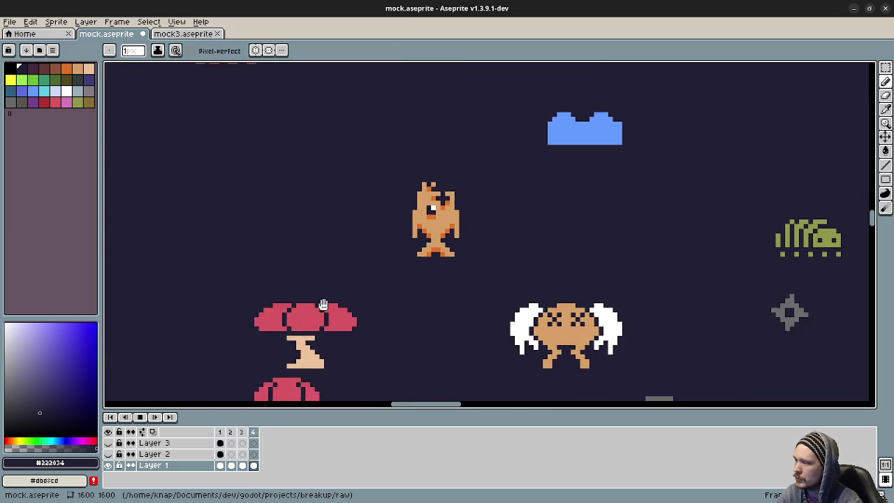
pyautogui.scroll(-1, 335, 307)
pyautogui.scroll(1, 354, 306)
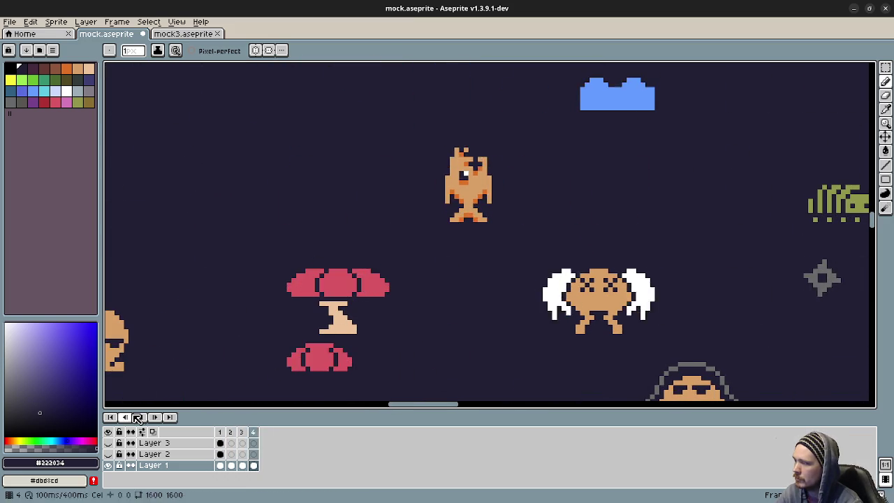
pyautogui.click(219, 440)
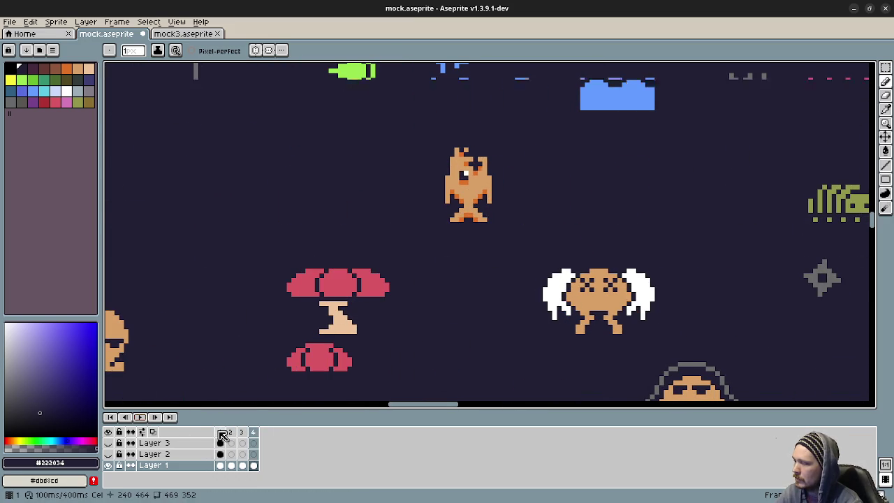
# Pan across the sheet past the dog and ghost sprites to the sunflower and ladders.
pyautogui.moveTo(576, 348); pyautogui.dragTo(560, 291)
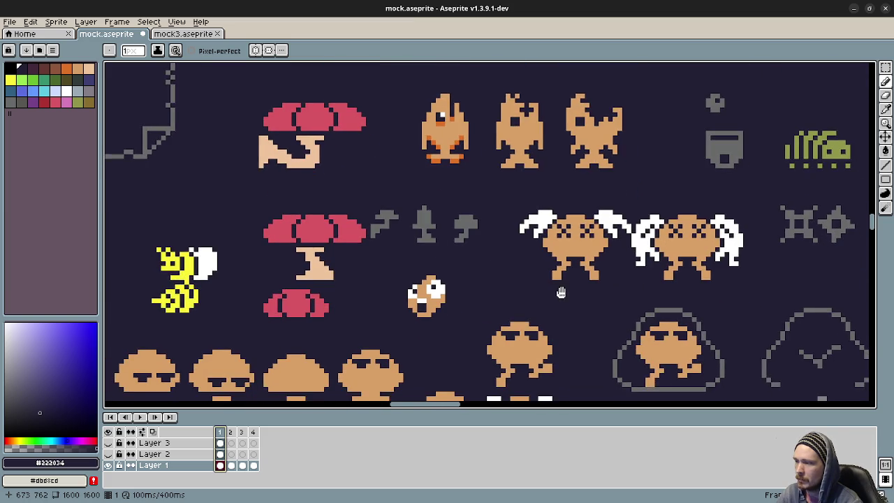
pyautogui.scroll(-1, 560, 292)
pyautogui.scroll(-1, 585, 339)
pyautogui.moveTo(585, 339)
pyautogui.mouseDown()
pyautogui.moveTo(522, 275)
pyautogui.moveTo(627, 214)
pyautogui.moveTo(631, 223)
pyautogui.moveTo(593, 225)
pyautogui.moveTo(562, 354)
pyautogui.mouseUp()
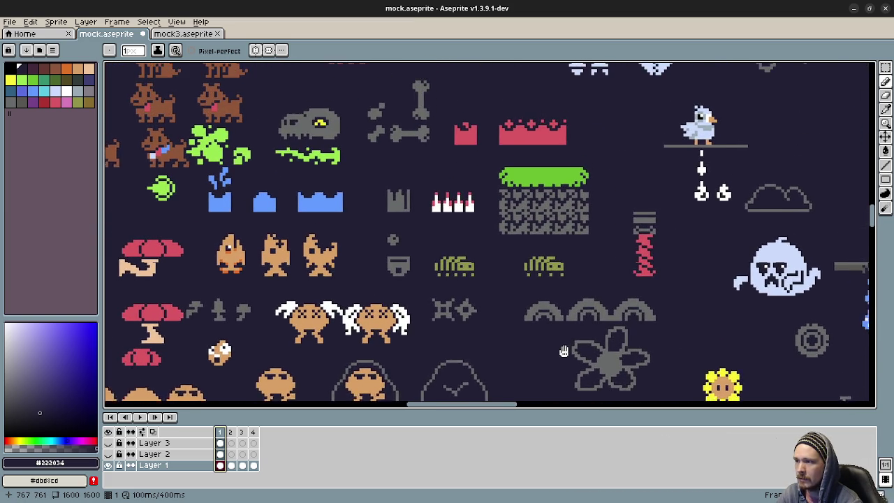
pyautogui.moveTo(523, 282); pyautogui.dragTo(574, 401)
pyautogui.moveTo(453, 293); pyautogui.dragTo(633, 305)
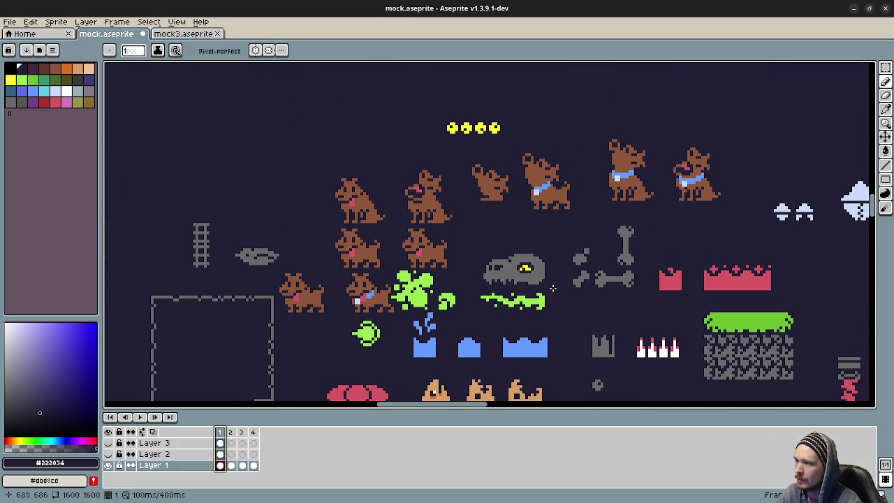
pyautogui.moveTo(663, 310)
pyautogui.mouseDown()
pyautogui.moveTo(509, 304)
pyautogui.moveTo(430, 277)
pyautogui.mouseUp()
pyautogui.moveTo(621, 321)
pyautogui.mouseDown()
pyautogui.moveTo(551, 239)
pyautogui.moveTo(515, 165)
pyautogui.mouseUp()
pyautogui.moveTo(554, 301); pyautogui.dragTo(474, 234)
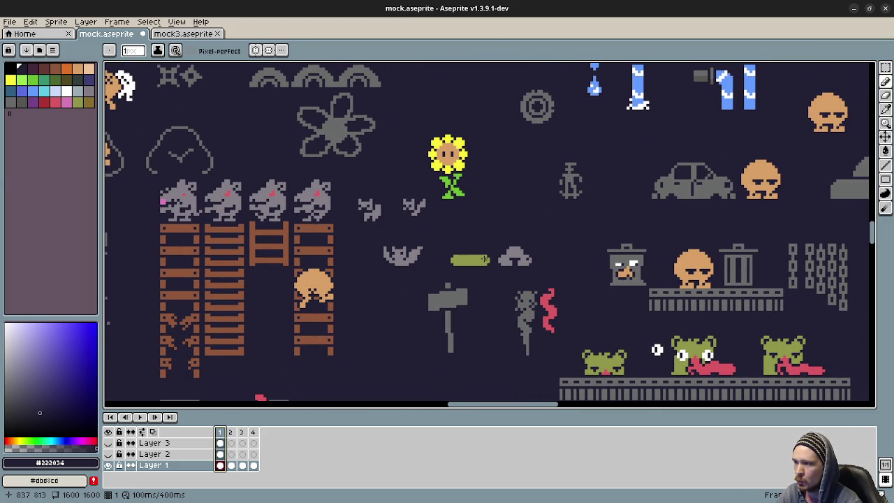
# Play the animation, stop it, and return to frame 1.
pyautogui.click(141, 419)
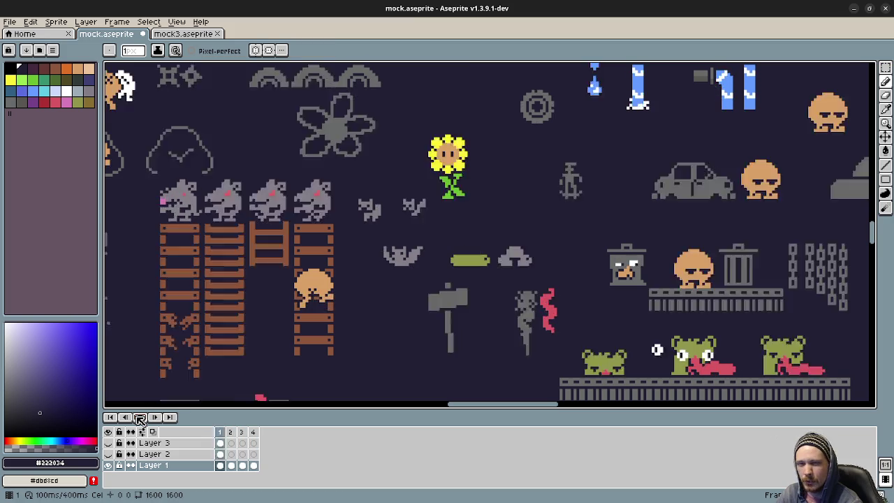
pyautogui.click(140, 416)
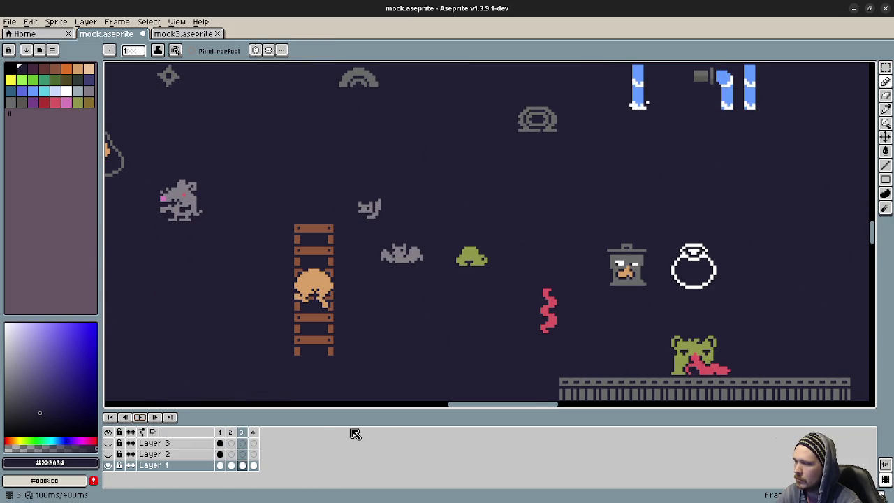
pyautogui.click(220, 431)
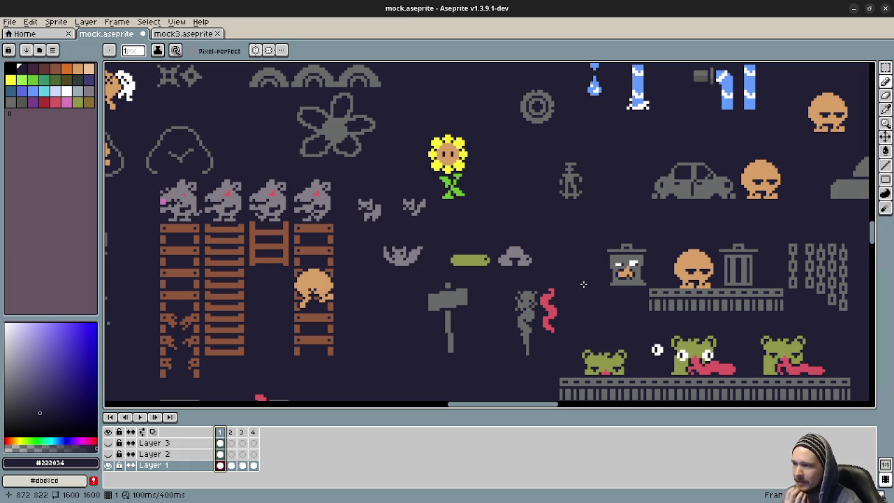
# Replay the animation with the ghost sprites in view, then minimize Aseprite.
pyautogui.scroll(5, 533, 277)
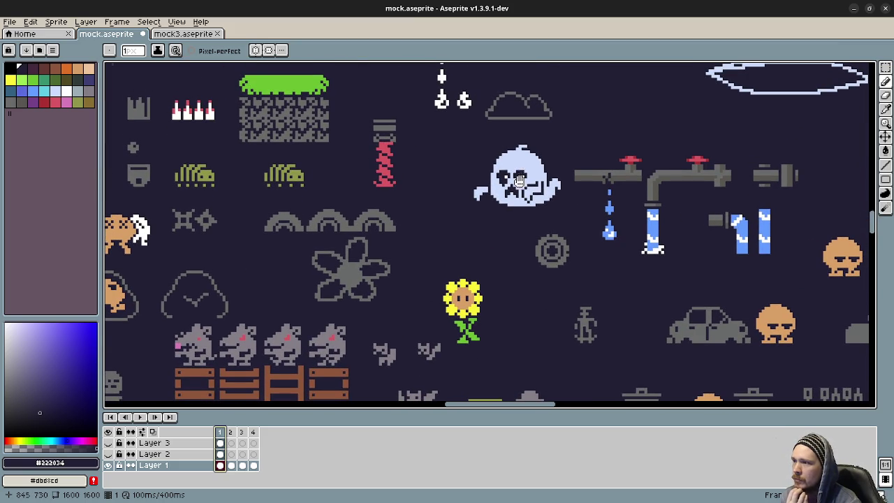
pyautogui.moveTo(520, 172); pyautogui.dragTo(498, 248)
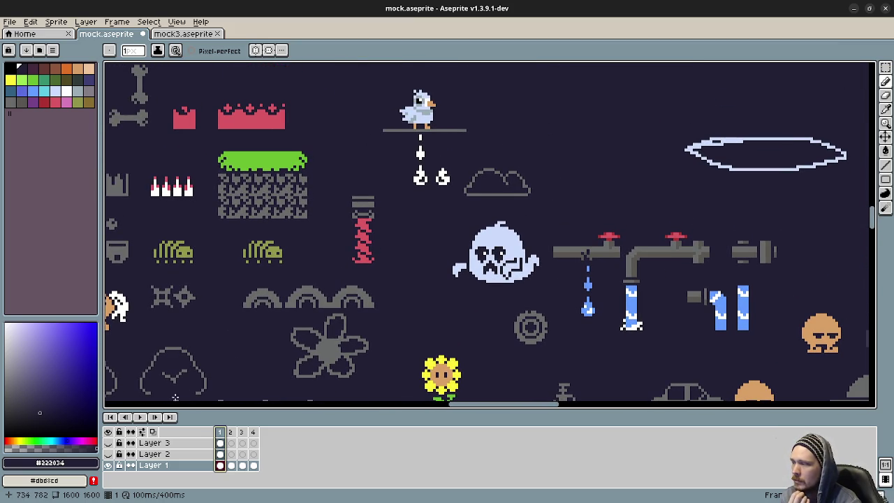
pyautogui.click(140, 417)
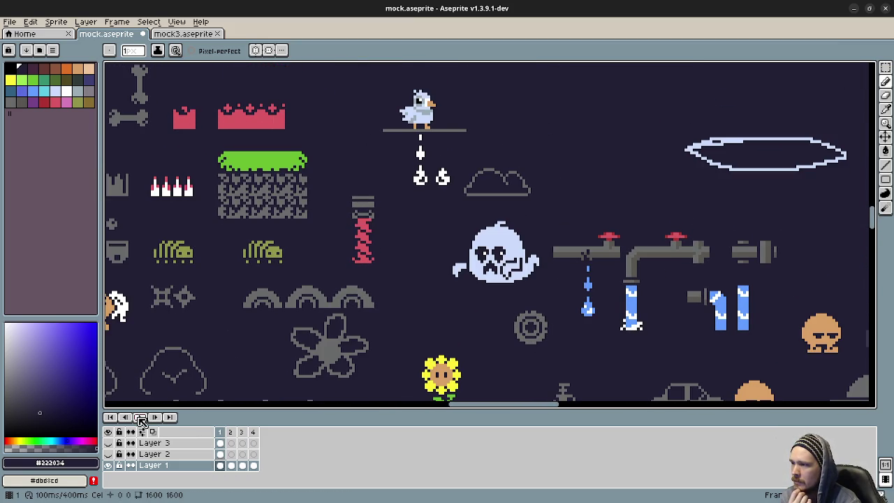
pyautogui.click(140, 417)
pyautogui.scroll(-5, 489, 234)
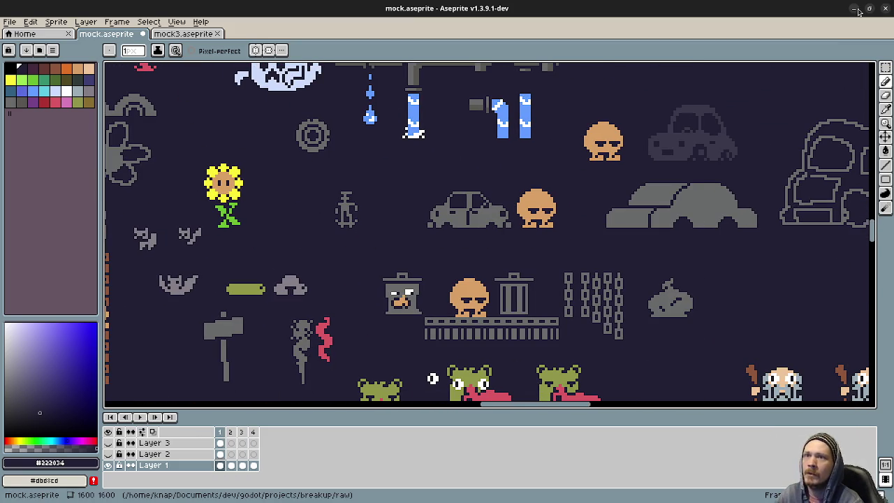
pyautogui.click(858, 9)
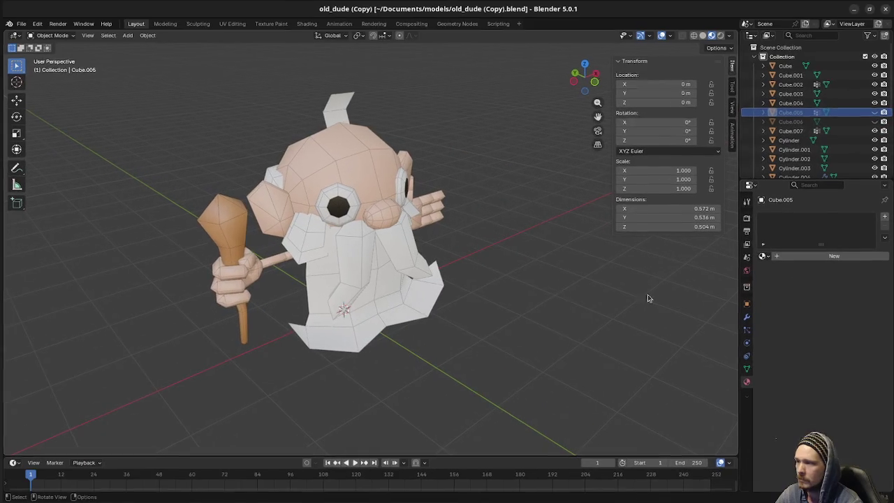
# Orbit the old dude model from the side, above and front, then minimize Blender.
pyautogui.moveTo(648, 294)
pyautogui.mouseDown()
pyautogui.moveTo(421, 279)
pyautogui.moveTo(285, 292)
pyautogui.moveTo(295, 291)
pyautogui.mouseUp()
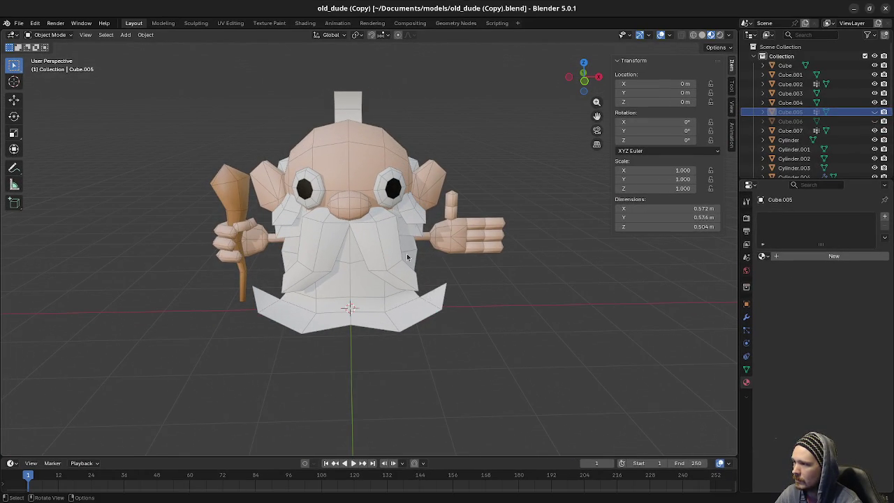
pyautogui.moveTo(383, 227); pyautogui.dragTo(414, 239)
pyautogui.moveTo(440, 291)
pyautogui.mouseDown()
pyautogui.moveTo(359, 250)
pyautogui.moveTo(518, 263)
pyautogui.mouseUp()
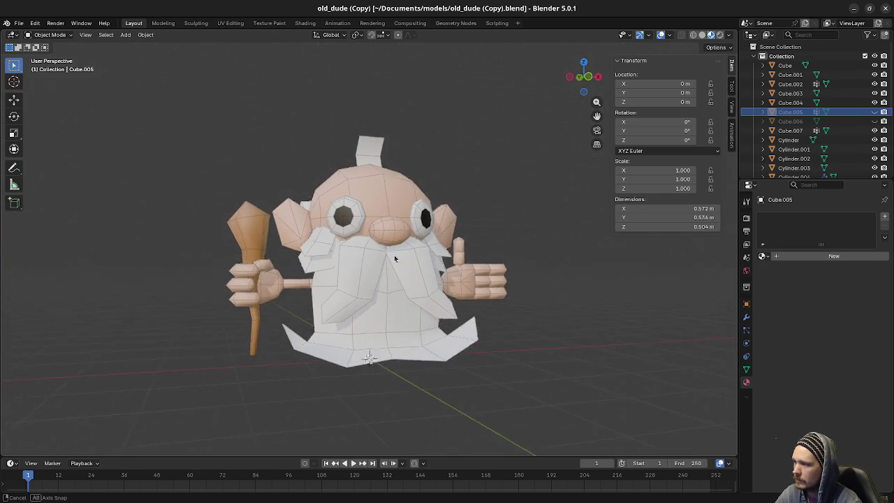
pyautogui.moveTo(529, 314); pyautogui.dragTo(502, 318)
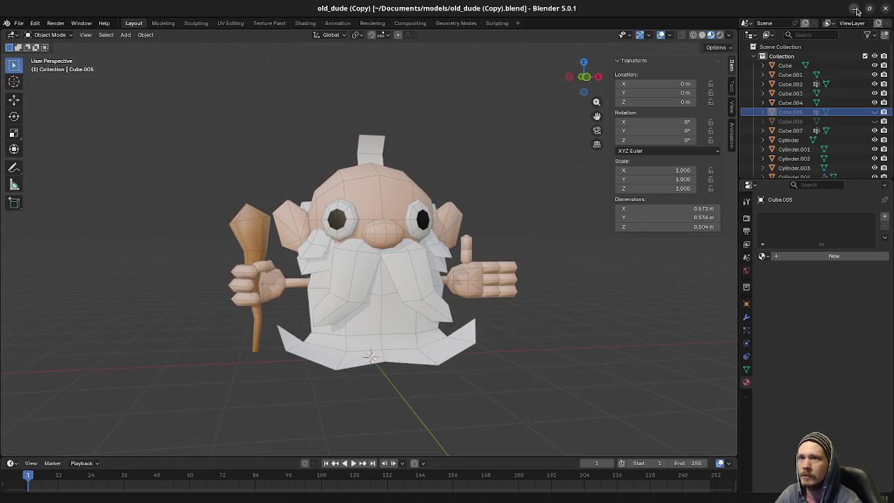
pyautogui.click(856, 9)
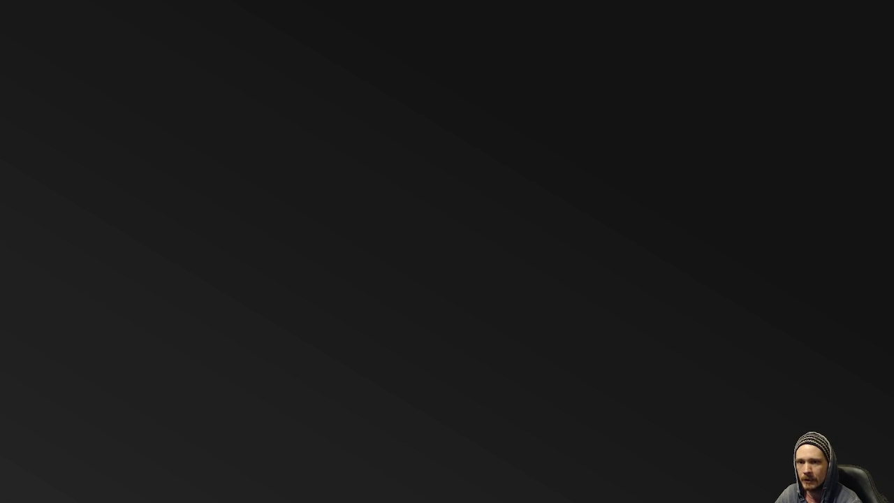
# Bring Aseprite's old-man sprites into view and set a shrunken Blender window over them.
pyautogui.hotkey('alt', 'Tab')
pyautogui.moveTo(733, 320); pyautogui.dragTo(384, 236)
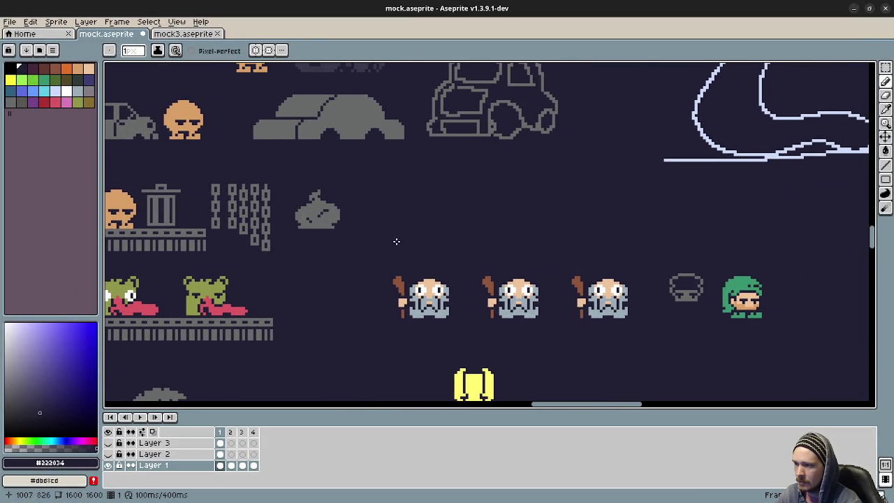
pyautogui.hotkey('alt', 'Tab')
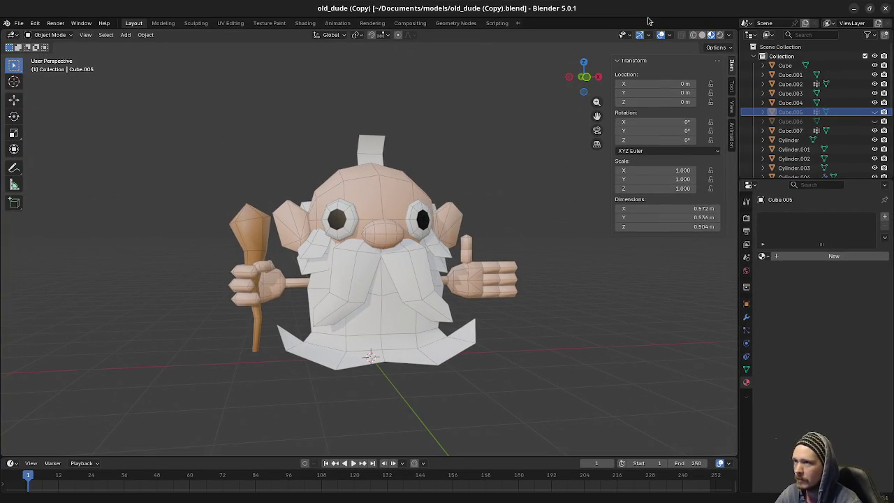
pyautogui.moveTo(409, 8); pyautogui.dragTo(298, 78)
pyautogui.moveTo(87, 236); pyautogui.dragTo(108, 274)
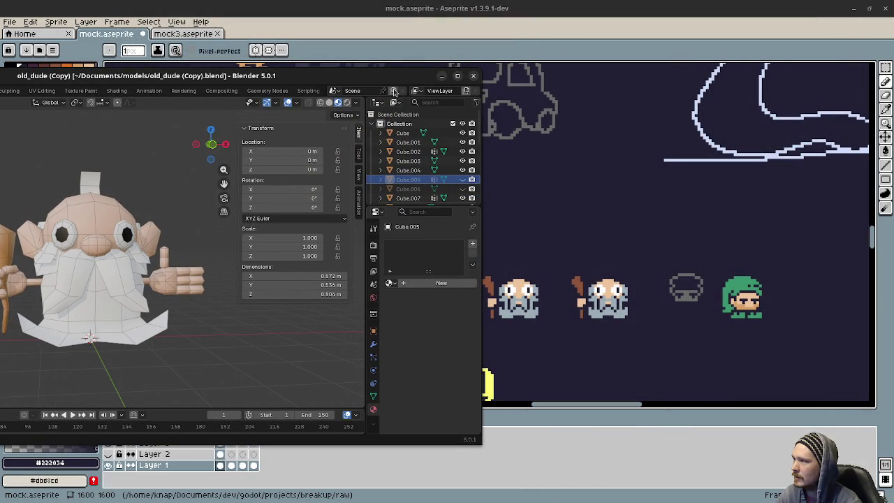
# Mark the middle old man's mouth area with red #d95763 pixels.
pyautogui.click(518, 319)
pyautogui.keyDown('alt'); pyautogui.click(217, 300); pyautogui.keyUp('alt')
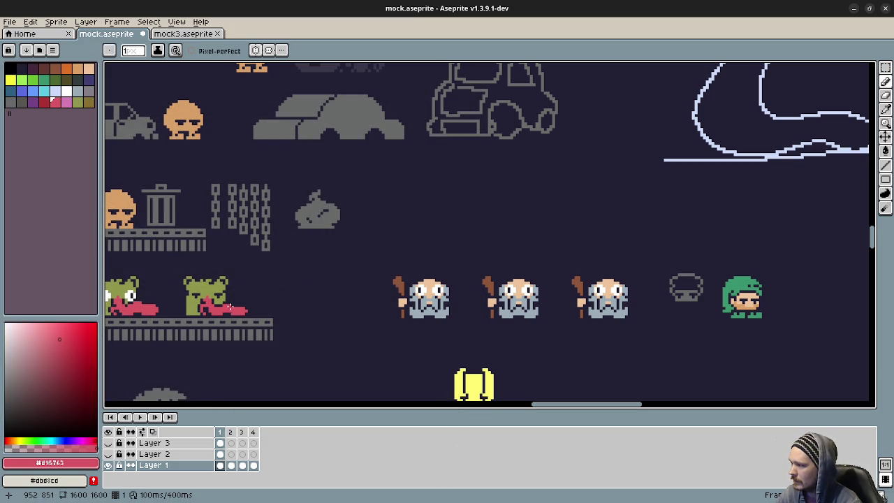
pyautogui.scroll(2, 538, 299)
pyautogui.scroll(1, 435, 285)
pyautogui.scroll(1, 435, 276)
pyautogui.click(422, 276)
pyautogui.click(407, 275)
pyautogui.click(451, 276)
pyautogui.click(437, 291)
pyautogui.click(422, 291)
pyautogui.click(422, 261)
pyautogui.scroll(-3, 530, 332)
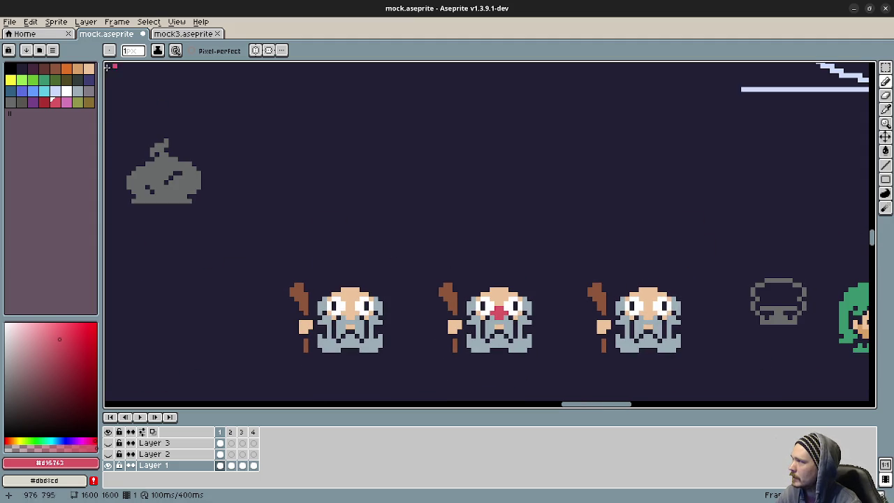
# Fill the red mouth pixels with peach using the Paint Bucket.
pyautogui.click(89, 67)
pyautogui.press('g')
pyautogui.click(500, 314)
# Pencil two darker peach nose pixels and save mock.aseprite.
pyautogui.click(77, 71)
pyautogui.press('b')
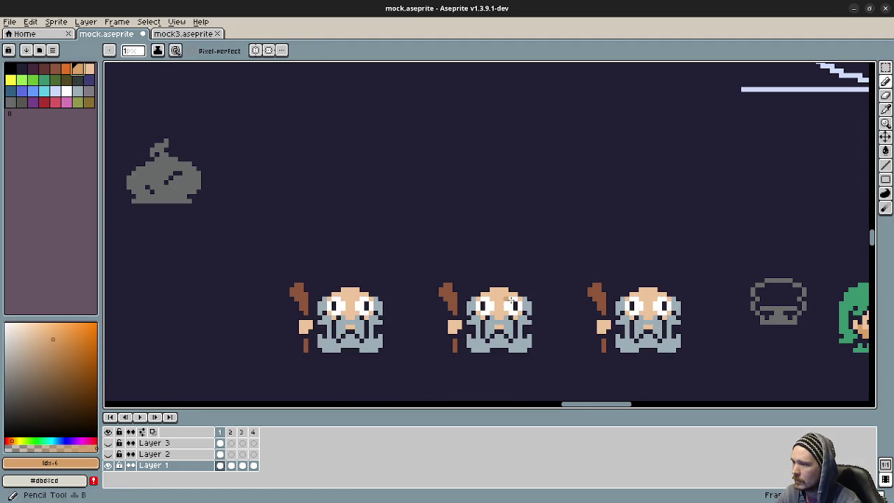
pyautogui.scroll(3, 544, 307)
pyautogui.moveTo(428, 308); pyautogui.dragTo(440, 308)
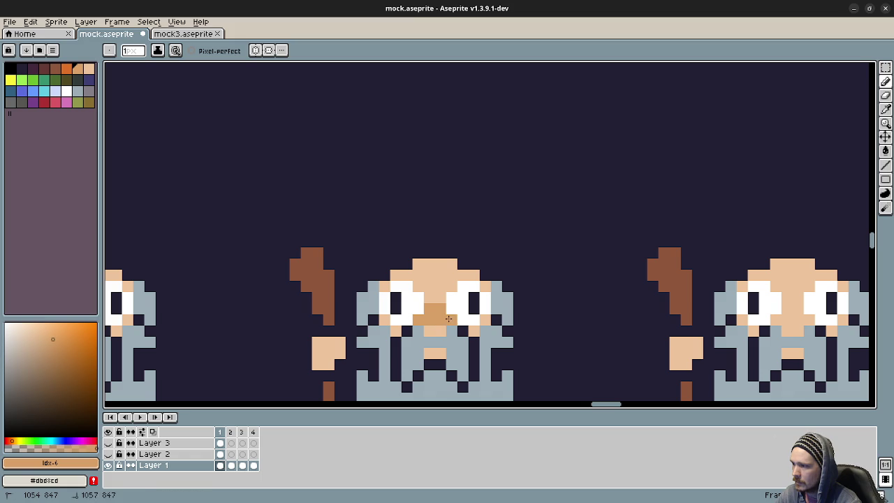
pyautogui.scroll(-3, 502, 366)
pyautogui.scroll(-2, 508, 369)
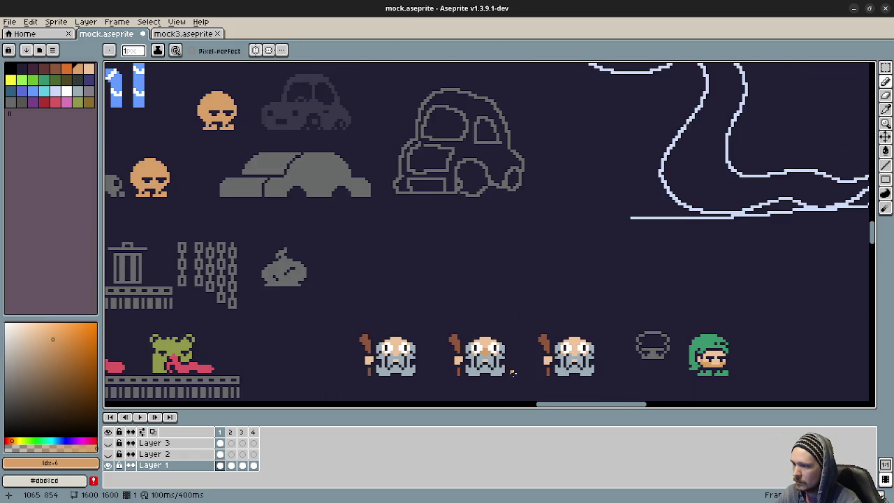
pyautogui.moveTo(521, 376); pyautogui.dragTo(503, 331)
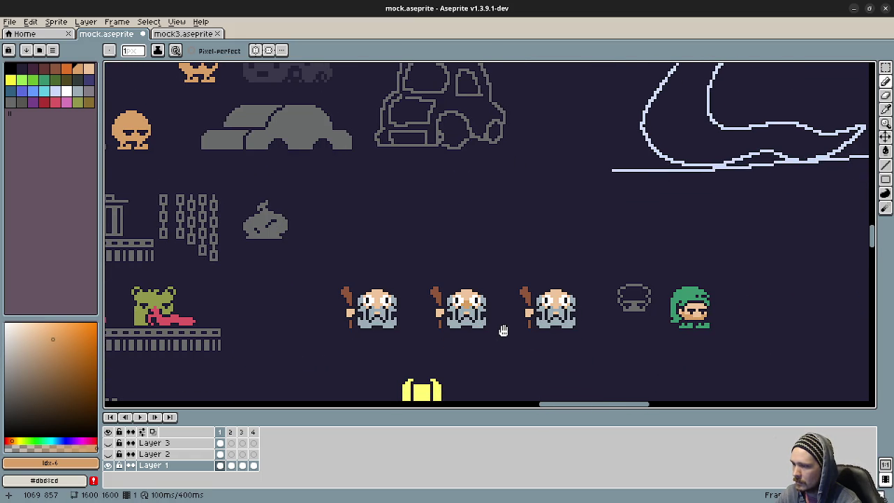
pyautogui.hotkey('ctrl', 's')
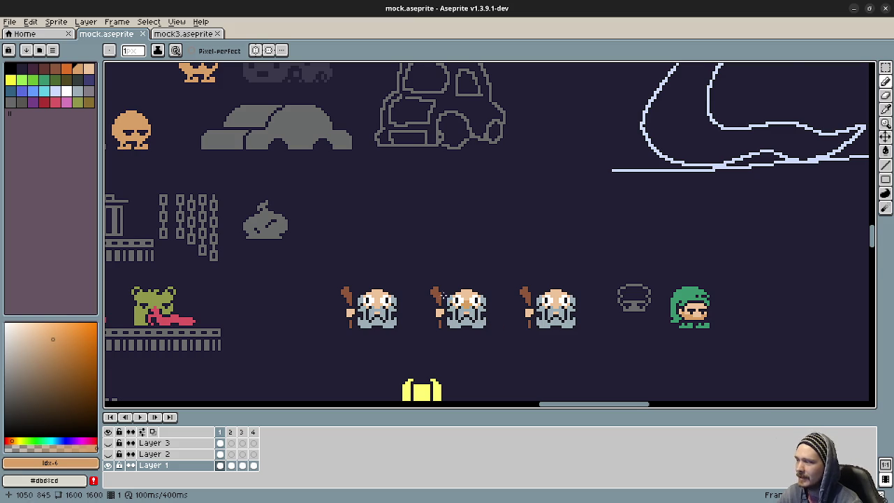
pyautogui.scroll(-4, 843, 250)
pyautogui.scroll(1, 843, 250)
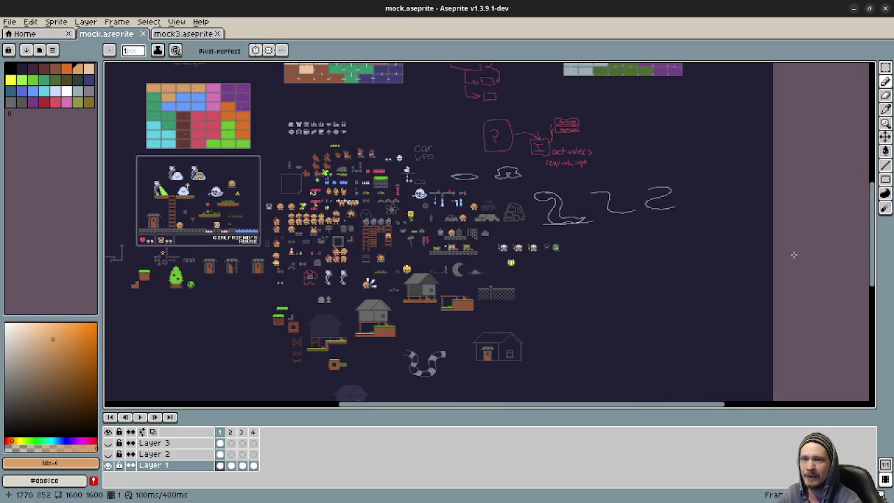
pyautogui.scroll(1, 432, 291)
pyautogui.scroll(1, 432, 290)
pyautogui.scroll(1, 432, 290)
pyautogui.scroll(2, 432, 291)
pyautogui.scroll(2, 432, 291)
pyautogui.hscroll(3, 432, 290)
pyautogui.scroll(2, 419, 285)
pyautogui.hscroll(2, 419, 284)
pyautogui.scroll(1, 419, 315)
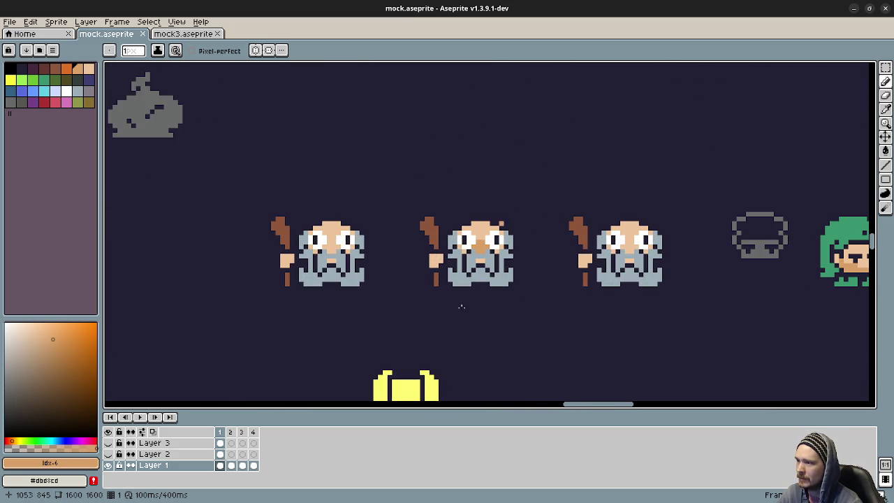
pyautogui.hscroll(1, 520, 341)
pyautogui.hscroll(1, 518, 340)
pyautogui.click(140, 416)
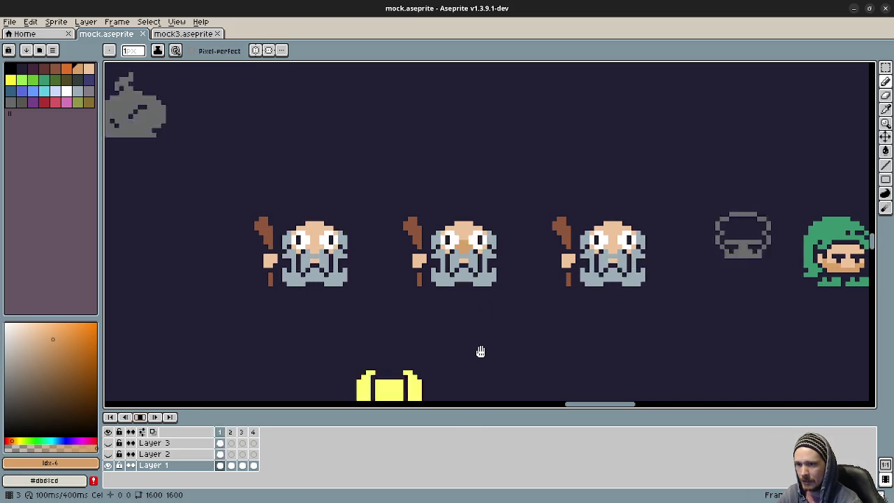
pyautogui.scroll(-2, 480, 352)
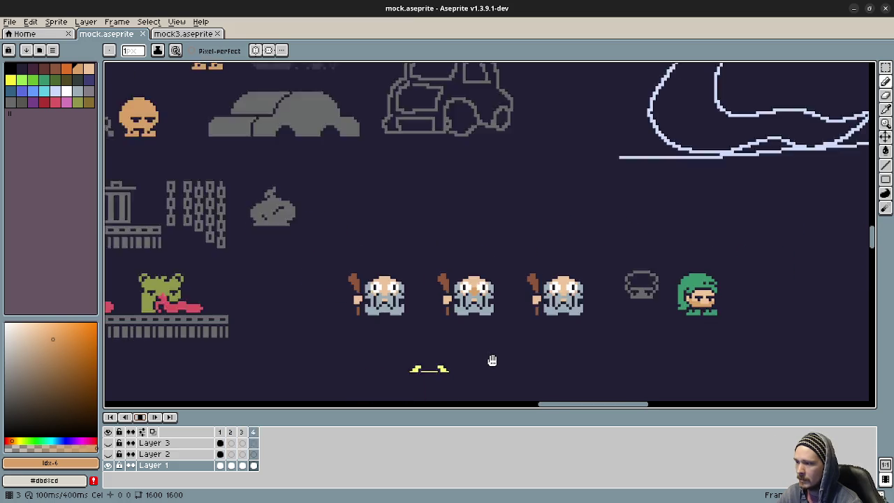
pyautogui.scroll(-2, 491, 361)
pyautogui.click(223, 432)
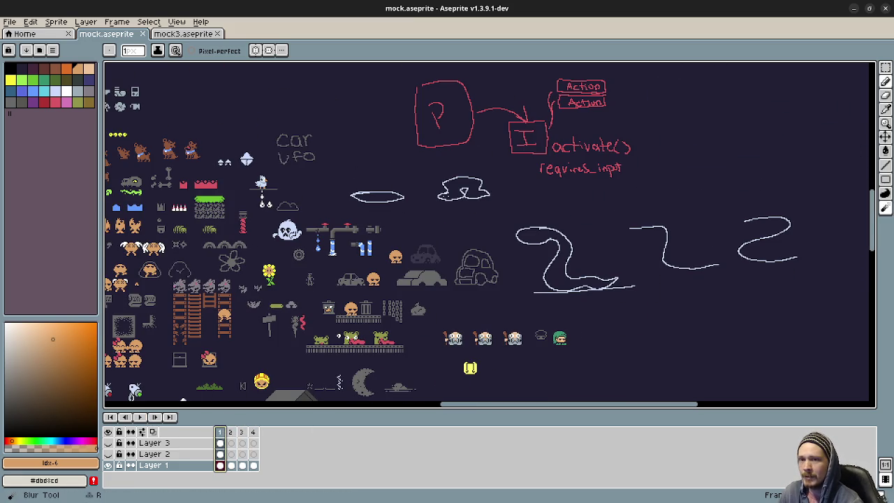
pyautogui.hotkey('alt', 'Tab')
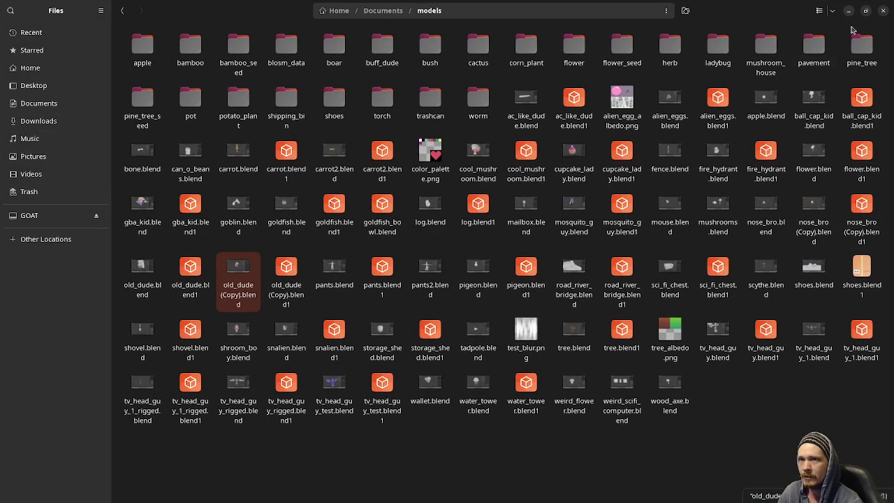
# Close the file manager and scroll through stream_notes.txt in the text editor.
pyautogui.click(881, 12)
pyautogui.hotkey('alt', 'Tab')
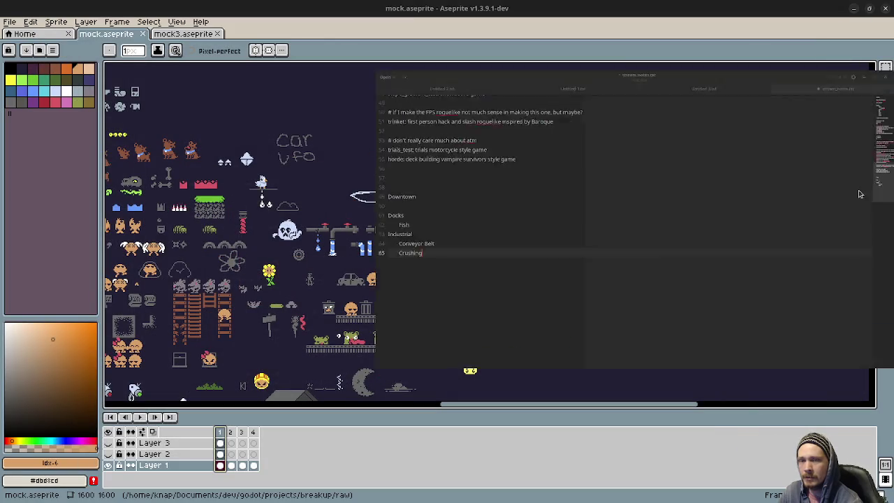
pyautogui.scroll(6, 266, 221)
pyautogui.scroll(1, 288, 225)
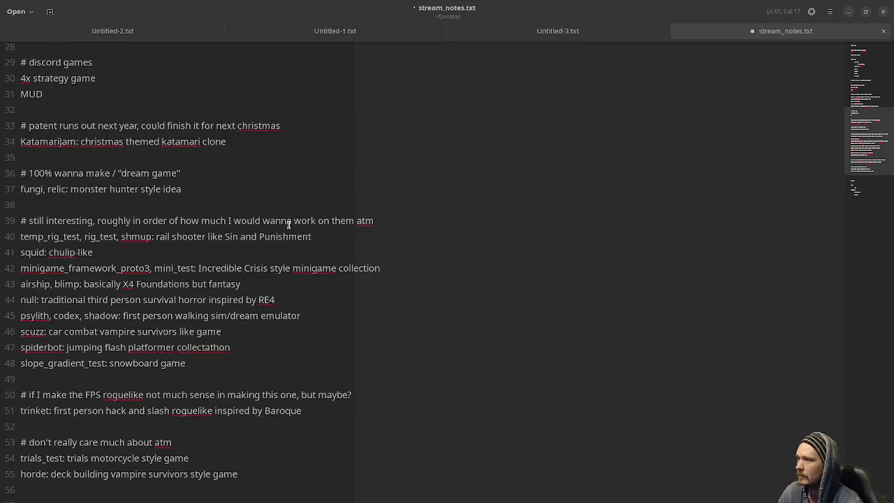
pyautogui.scroll(2, 289, 224)
pyautogui.scroll(1, 289, 224)
pyautogui.keyDown('ctrl'); pyautogui.scroll(-1, 288, 224); pyautogui.keyUp('ctrl')
pyautogui.keyDown('ctrl'); pyautogui.scroll(-1, 288, 224); pyautogui.keyUp('ctrl')
pyautogui.keyDown('ctrl'); pyautogui.scroll(-1, 289, 224); pyautogui.keyUp('ctrl')
pyautogui.keyDown('ctrl'); pyautogui.scroll(-1, 288, 224); pyautogui.keyUp('ctrl')
pyautogui.scroll(2, 265, 254)
pyautogui.scroll(2, 261, 262)
pyautogui.moveTo(64, 225); pyautogui.dragTo(93, 259)
pyautogui.scroll(-3, 97, 262)
# Select the breakup and arcade project lines, then minimize the notes.
pyautogui.click(79, 224)
pyautogui.moveTo(17, 144)
pyautogui.mouseDown()
pyautogui.moveTo(126, 380)
pyautogui.moveTo(177, 434)
pyautogui.mouseUp()
pyautogui.scroll(2, 196, 424)
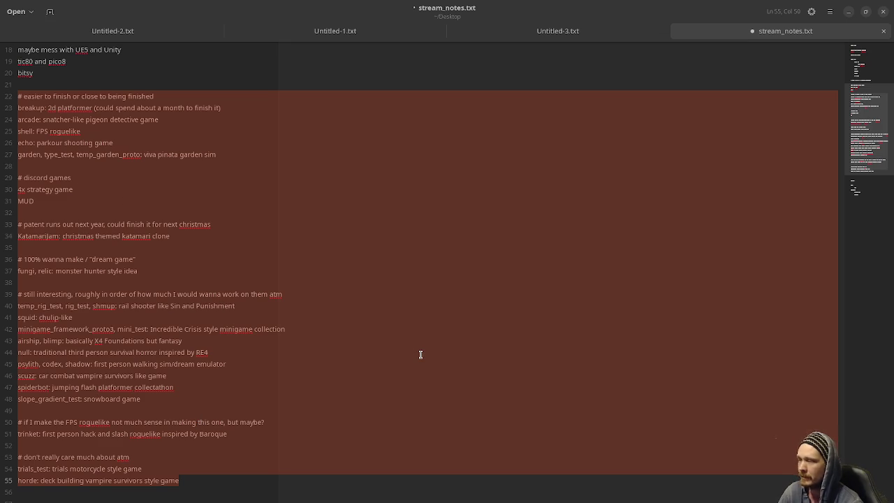
pyautogui.click(161, 188)
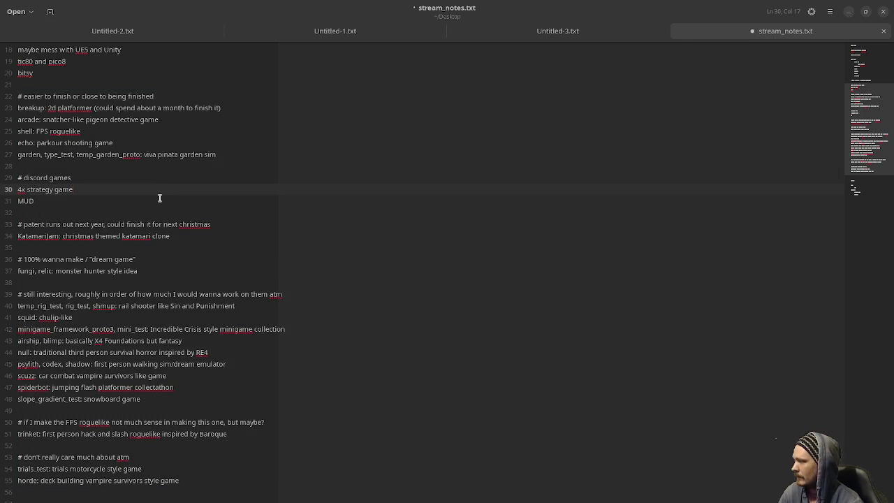
pyautogui.click(168, 118)
pyautogui.moveTo(168, 118); pyautogui.dragTo(15, 109)
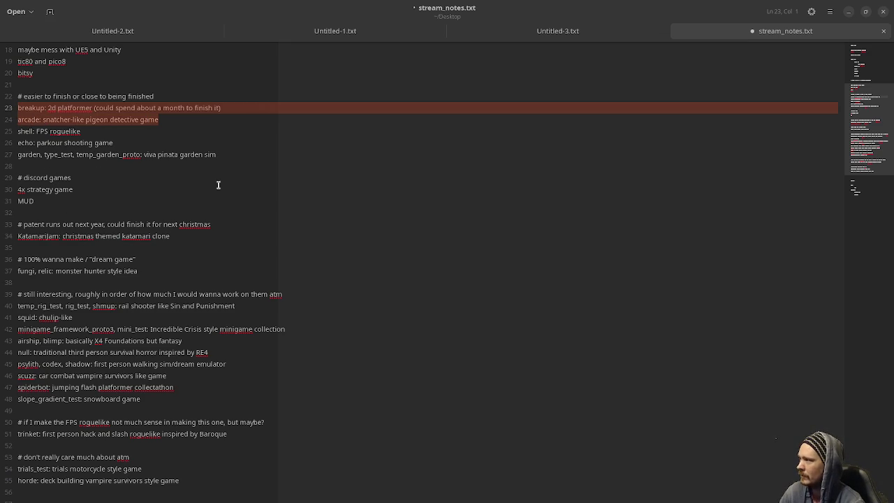
pyautogui.click(847, 13)
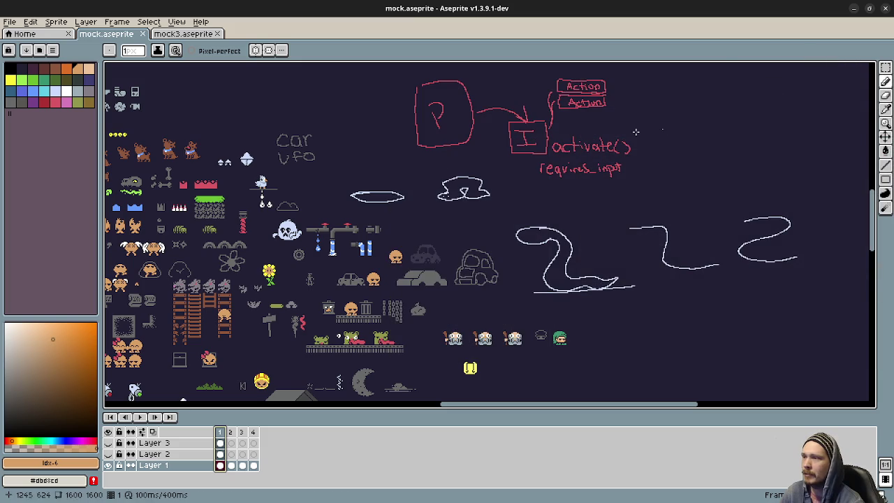
# Pan to the Girlfriend's House mockup and the sprites to its right.
pyautogui.moveTo(398, 242); pyautogui.dragTo(556, 238)
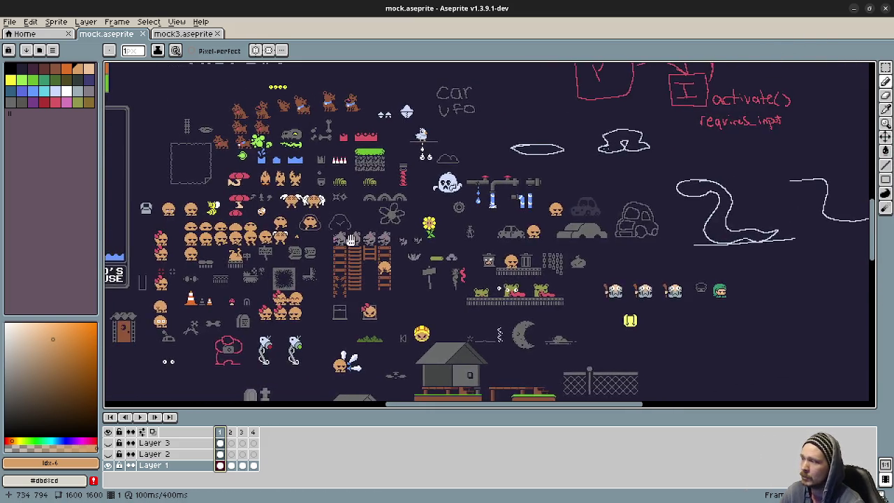
pyautogui.moveTo(321, 241); pyautogui.dragTo(555, 243)
pyautogui.moveTo(283, 246)
pyautogui.mouseDown()
pyautogui.moveTo(402, 247)
pyautogui.moveTo(311, 211)
pyautogui.mouseUp()
pyautogui.moveTo(530, 302); pyautogui.dragTo(470, 298)
pyautogui.moveTo(548, 302)
pyautogui.mouseDown()
pyautogui.moveTo(470, 298)
pyautogui.moveTo(590, 319)
pyautogui.moveTo(575, 320)
pyautogui.mouseUp()
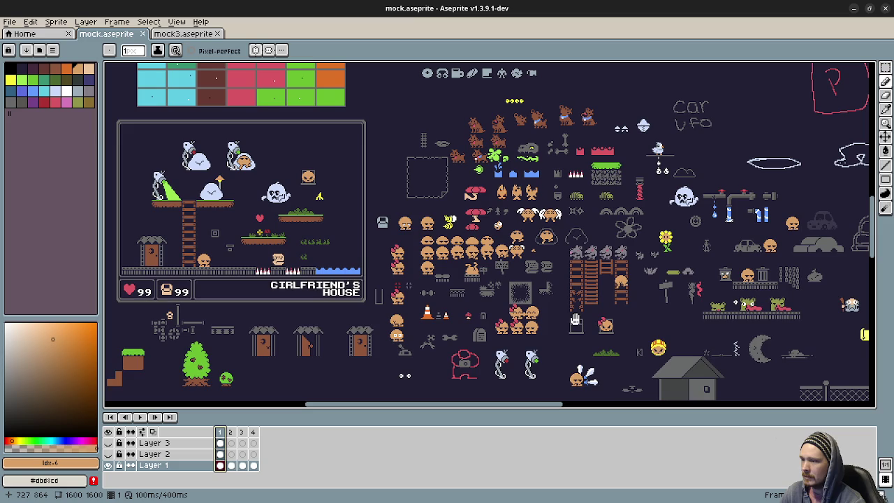
# Zoom in on the grey item-icon rows, then minimize Aseprite.
pyautogui.scroll(2, 530, 321)
pyautogui.scroll(1, 530, 321)
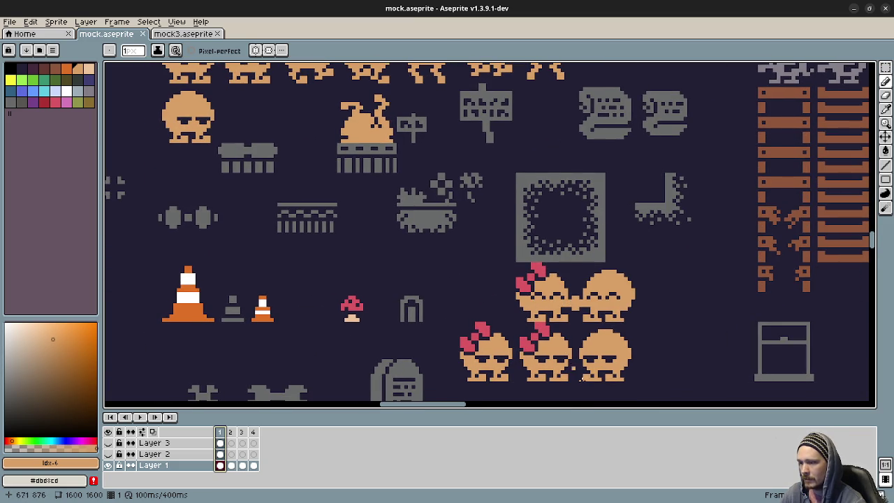
pyautogui.scroll(3, 538, 110)
pyautogui.scroll(3, 569, 174)
pyautogui.scroll(3, 566, 174)
pyautogui.scroll(2, 618, 235)
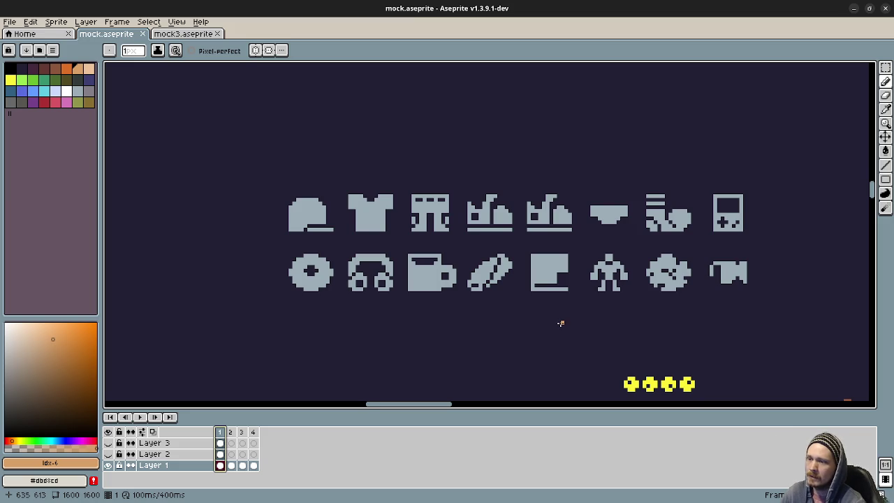
pyautogui.moveTo(630, 339); pyautogui.dragTo(608, 313)
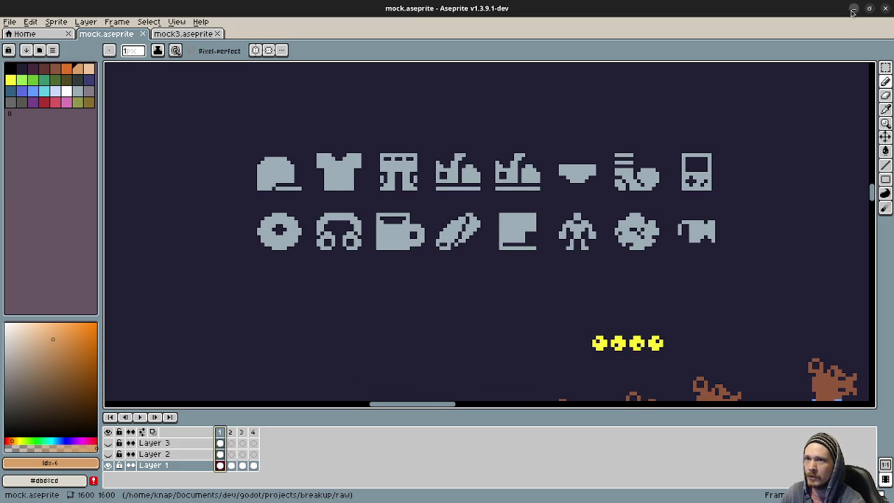
pyautogui.click(852, 10)
# Run the breakup project from Godot and focus its debug game window.
pyautogui.hotkey('alt', 'Tab')
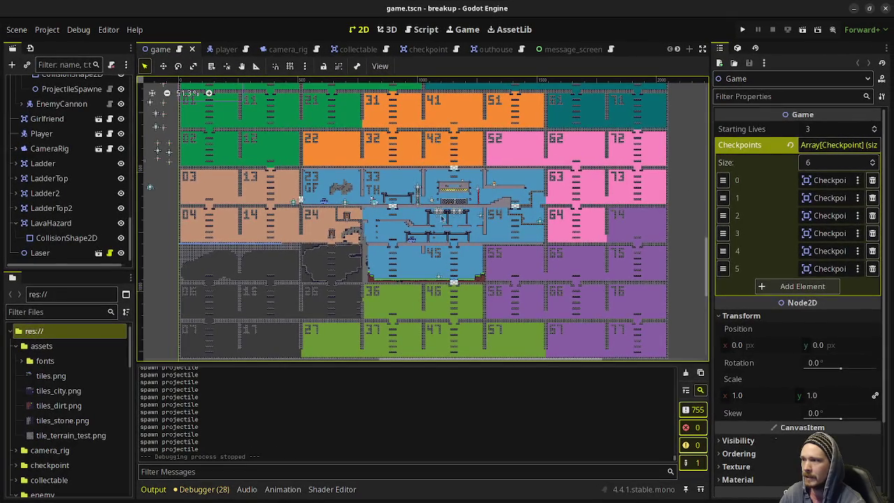
pyautogui.click(742, 29)
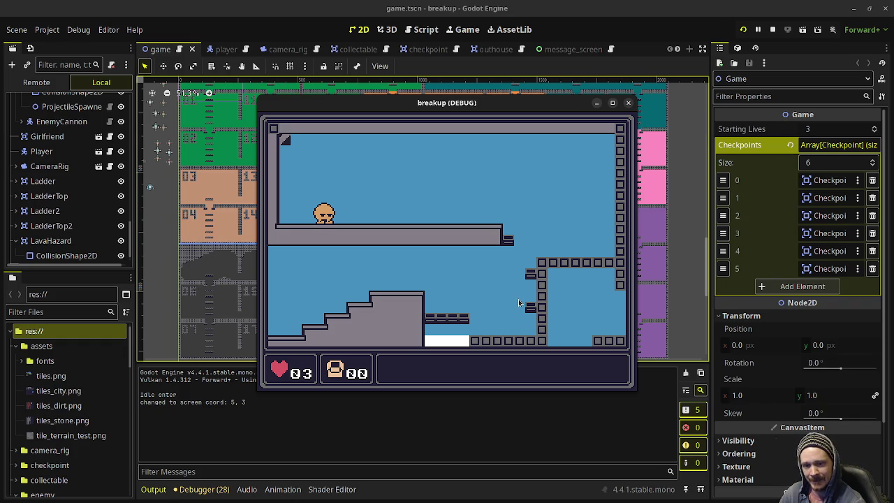
pyautogui.click(494, 229)
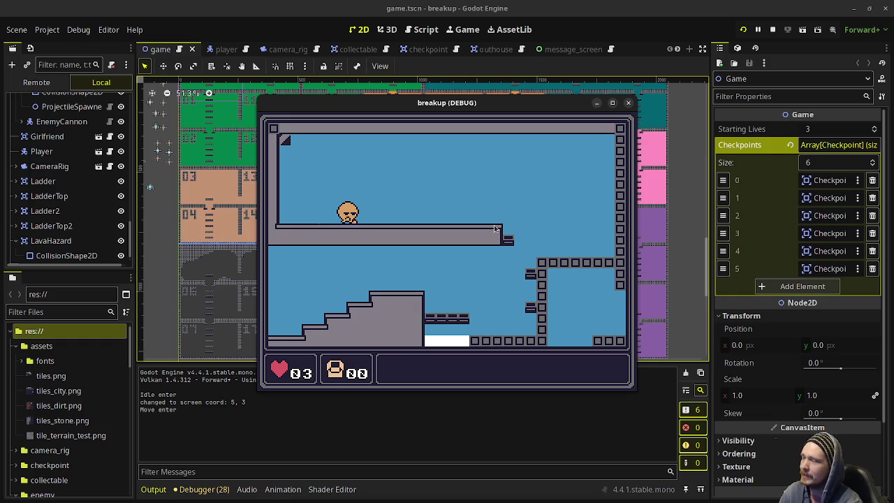
# Walk down the stairs into Main Street East and get through the diary scene.
pyautogui.press('Right')
pyautogui.press('Left')
pyautogui.press('Left')
pyautogui.press('space')
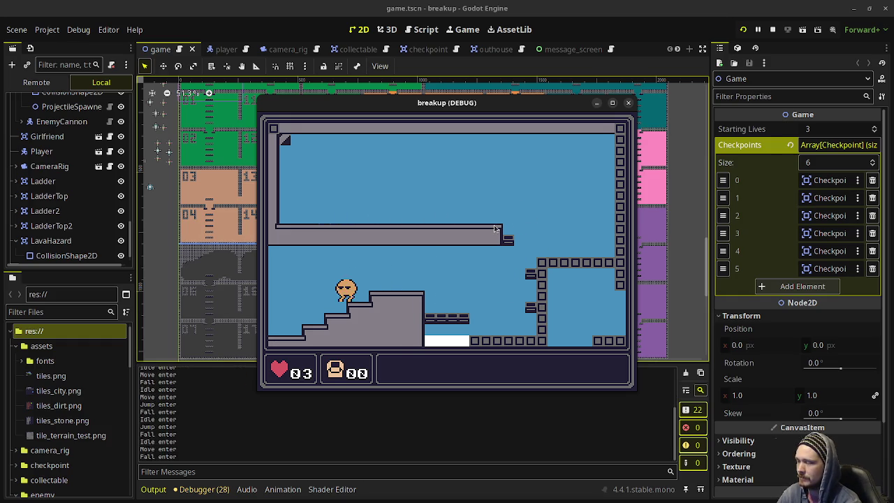
pyautogui.press('Left')
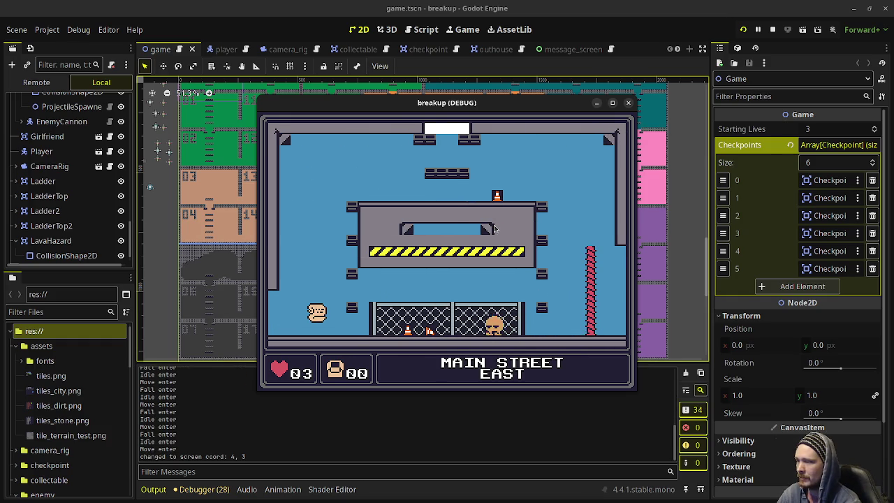
pyautogui.press('space')
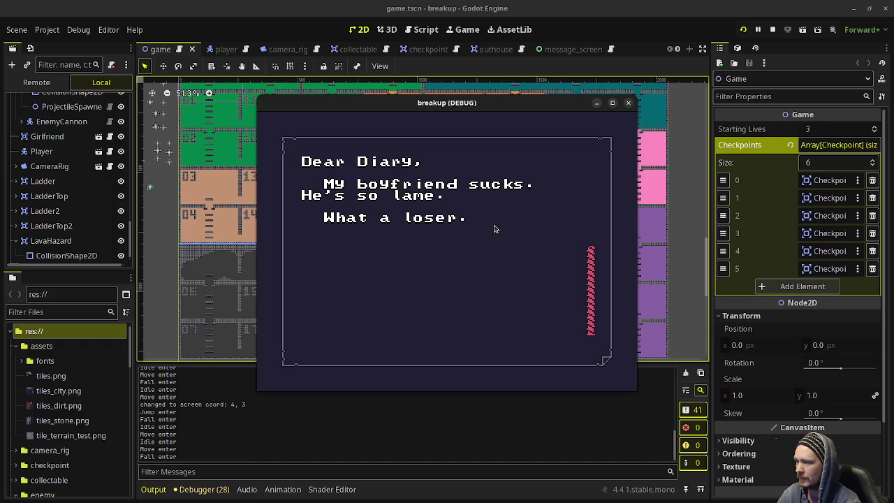
pyautogui.press('Right')
pyautogui.press('Left')
pyautogui.press('Left')
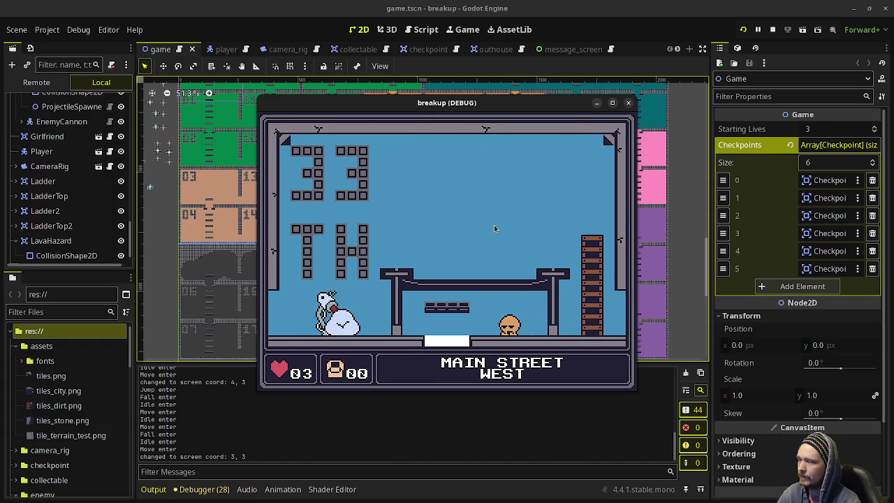
# Enter the Girlfriend's House room and advance through her dialog.
pyautogui.press('Left')
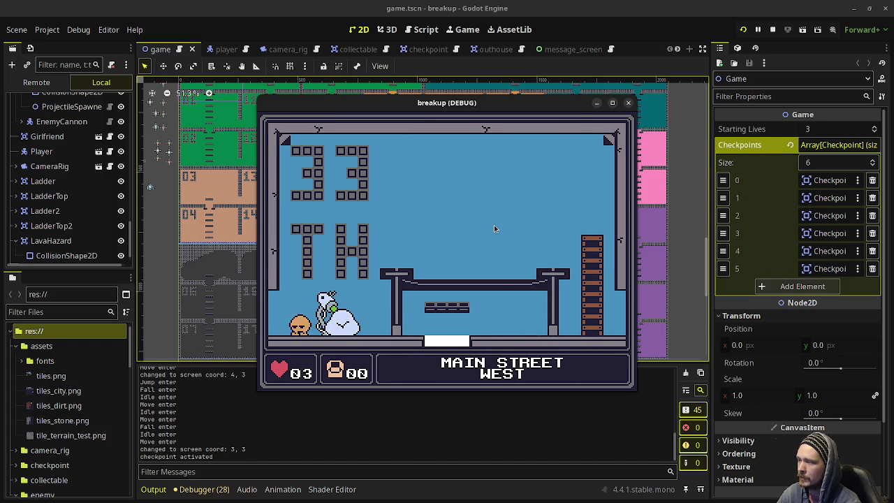
pyautogui.press('Left')
pyautogui.press('Right')
pyautogui.press('Left')
pyautogui.press('Left')
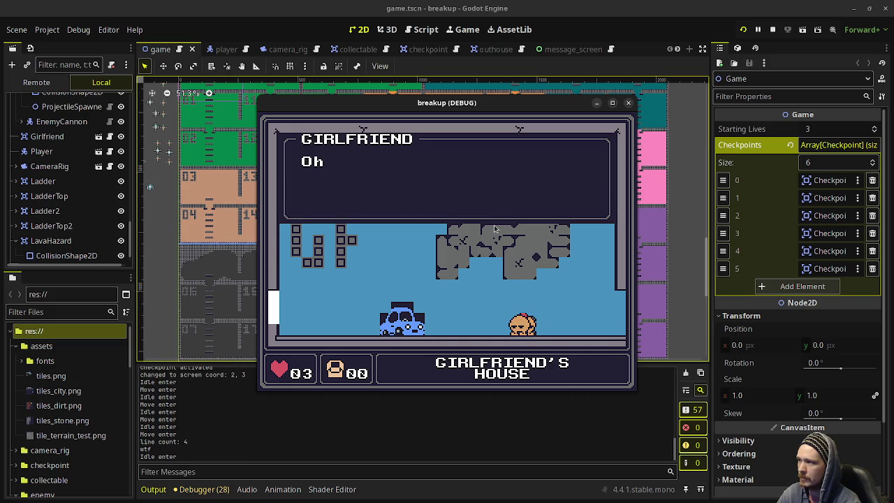
pyautogui.press('space')
pyautogui.press('space')
pyautogui.press('space')
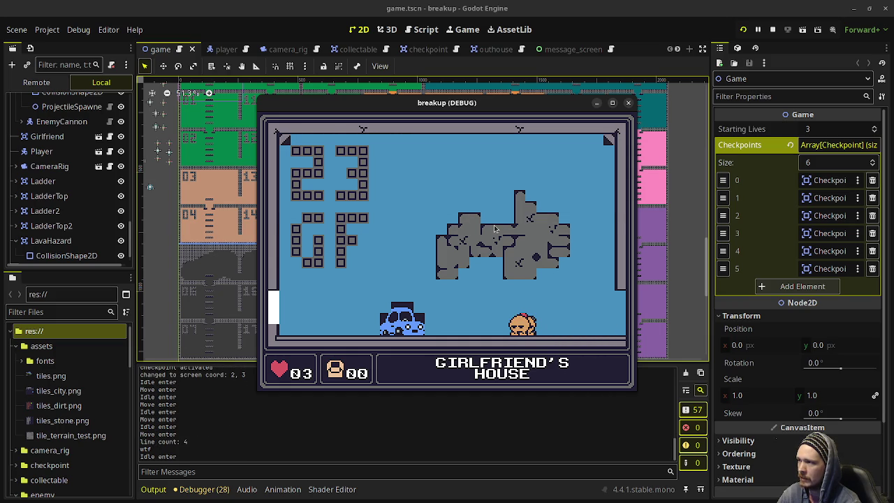
pyautogui.press('Right')
pyautogui.press('Right')
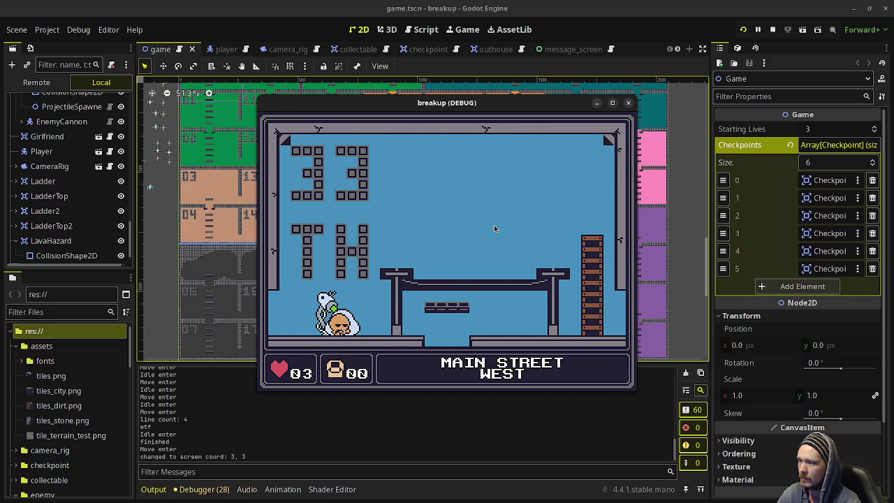
# Walk right, drop into the room below and onto its stairs beneath the birds.
pyautogui.press('Right')
pyautogui.press('Right')
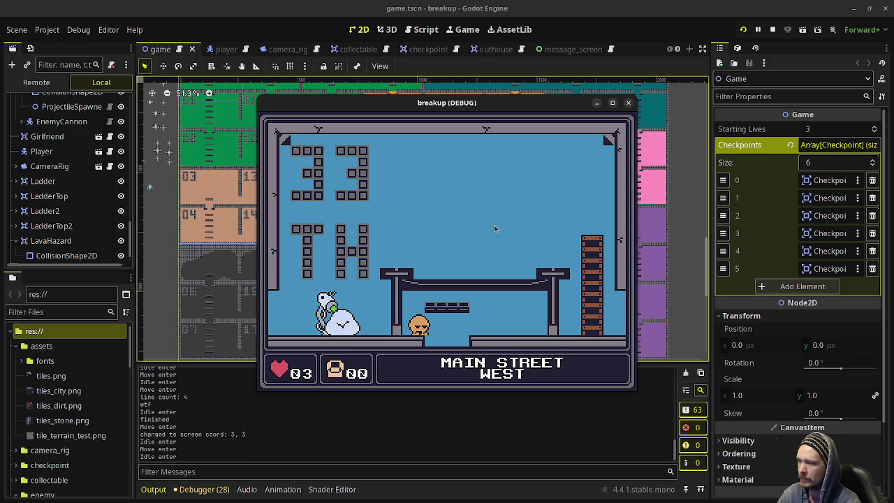
pyautogui.press('Right')
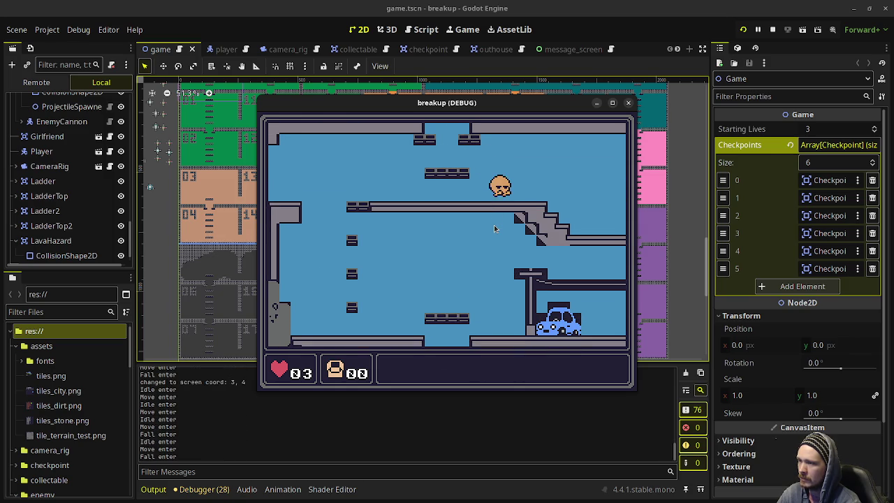
pyautogui.press('Right')
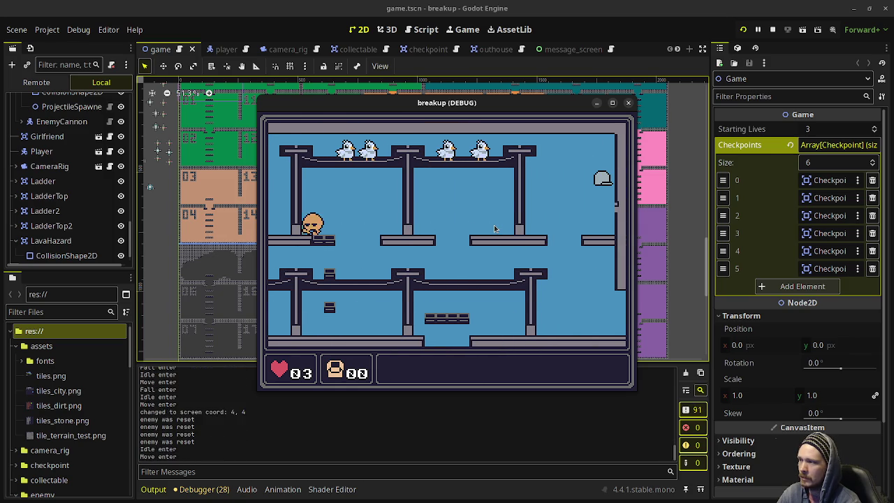
pyautogui.press('Left')
pyautogui.press('Left')
pyautogui.press('Right')
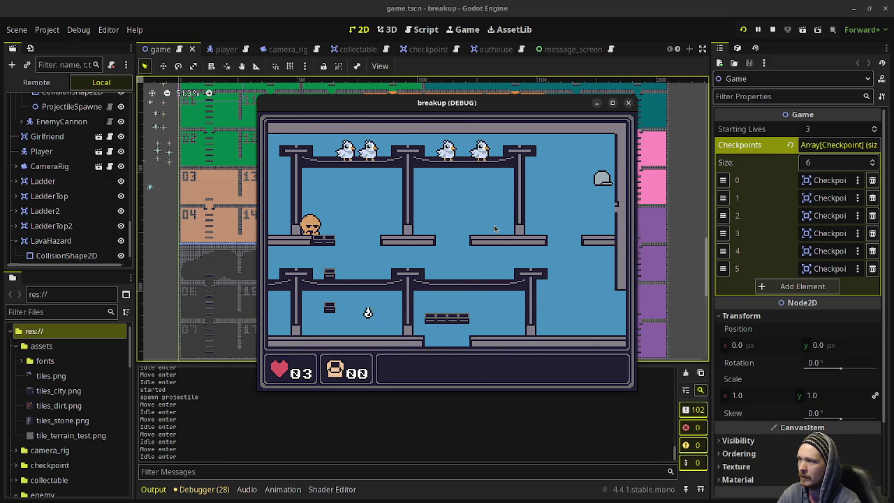
# Jump across the middle platform to the helmet checkpoint, then close the game and minimize Godot.
pyautogui.press('Right')
pyautogui.press('space')
pyautogui.press('Right')
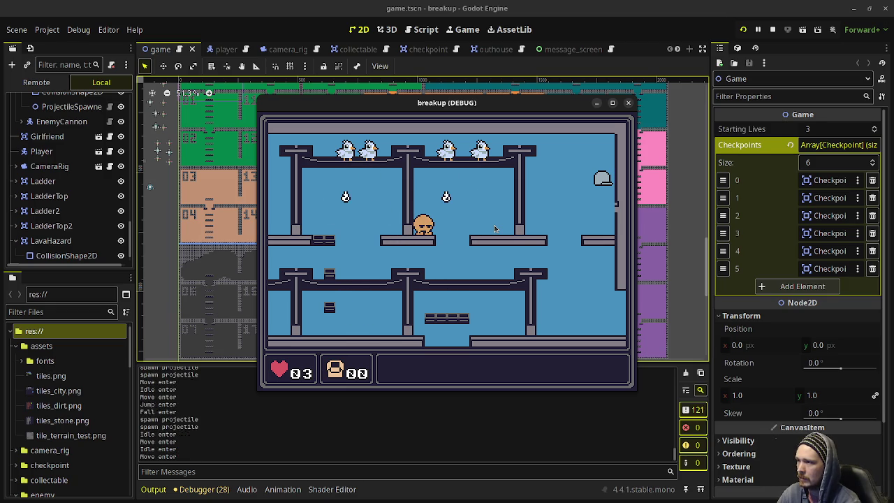
pyautogui.press('Right')
pyautogui.press('space')
pyautogui.press('space')
pyautogui.press('Right')
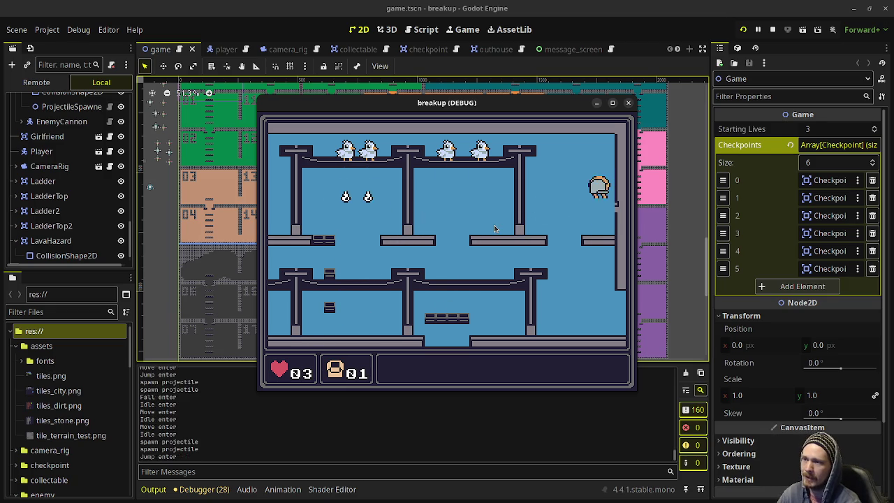
pyautogui.click(629, 103)
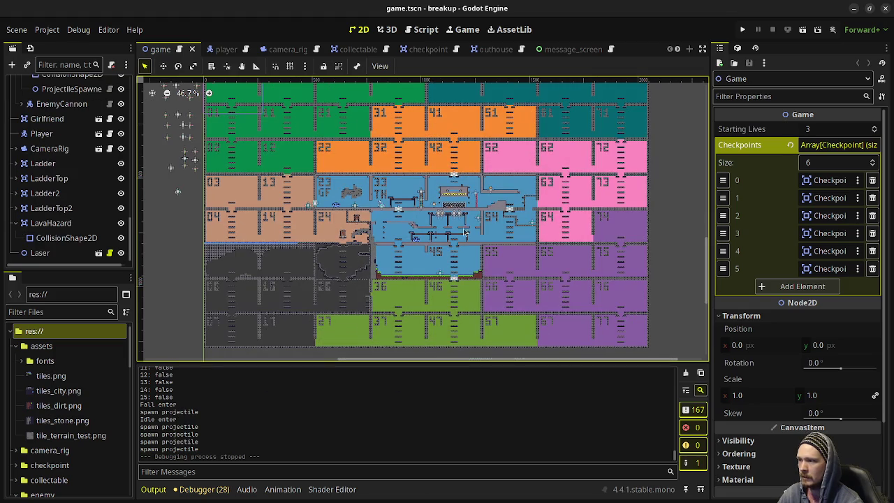
pyautogui.click(854, 8)
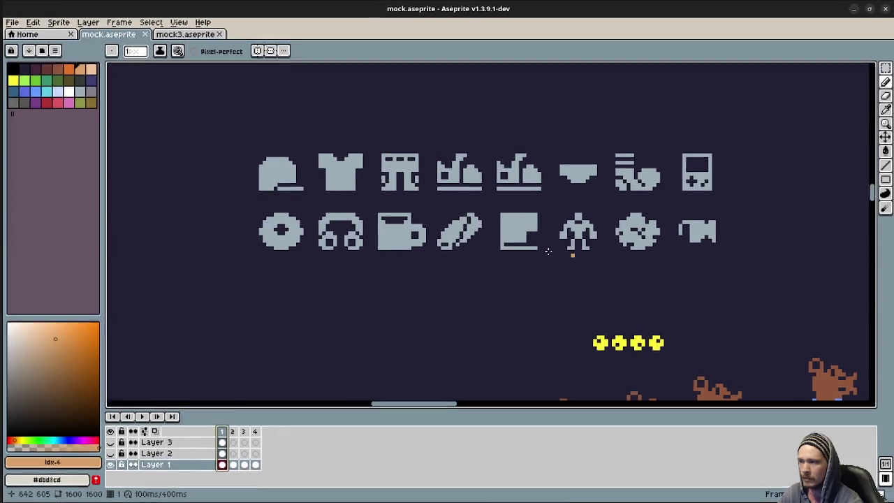
# Scroll-zoom around the mock sheet to survey its room grids and sprite cluster.
pyautogui.scroll(-2, 533, 309)
pyautogui.scroll(-2, 533, 309)
pyautogui.scroll(-2, 575, 251)
pyautogui.hscroll(2, 575, 252)
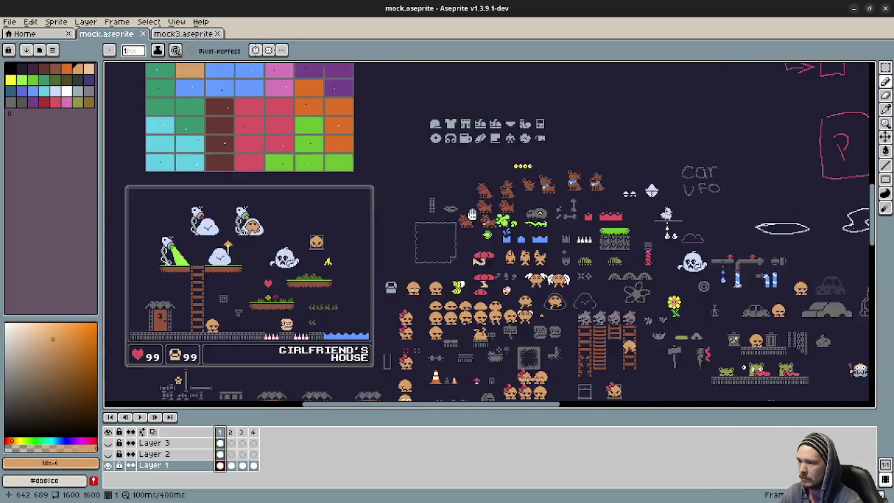
pyautogui.scroll(-2, 576, 237)
pyautogui.hscroll(3, 577, 237)
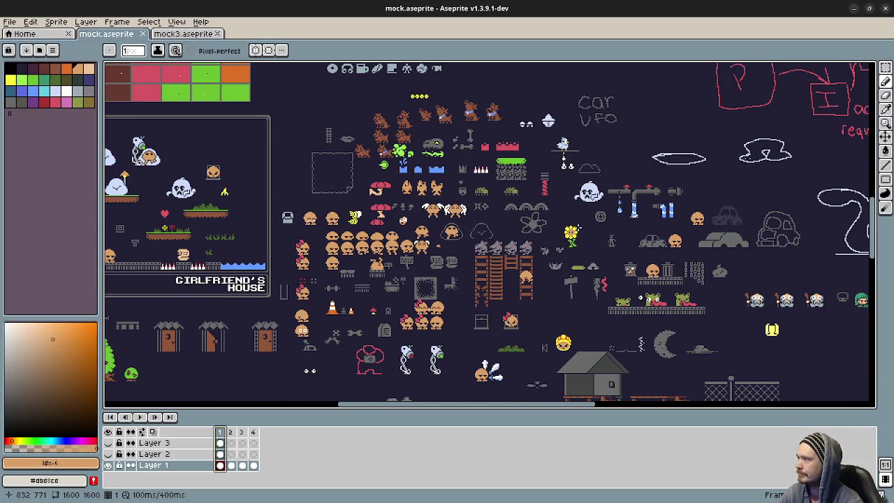
pyautogui.hscroll(1, 578, 228)
pyautogui.hscroll(1, 578, 297)
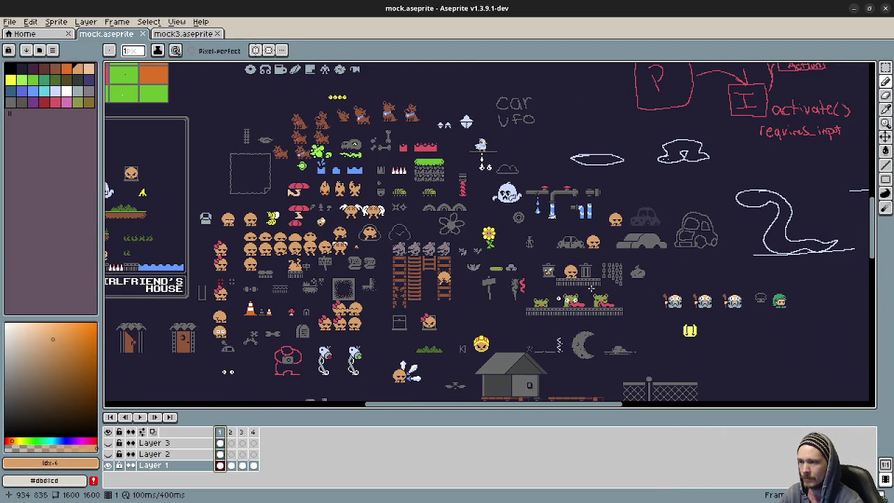
pyautogui.scroll(-1, 666, 348)
pyautogui.hscroll(1, 666, 348)
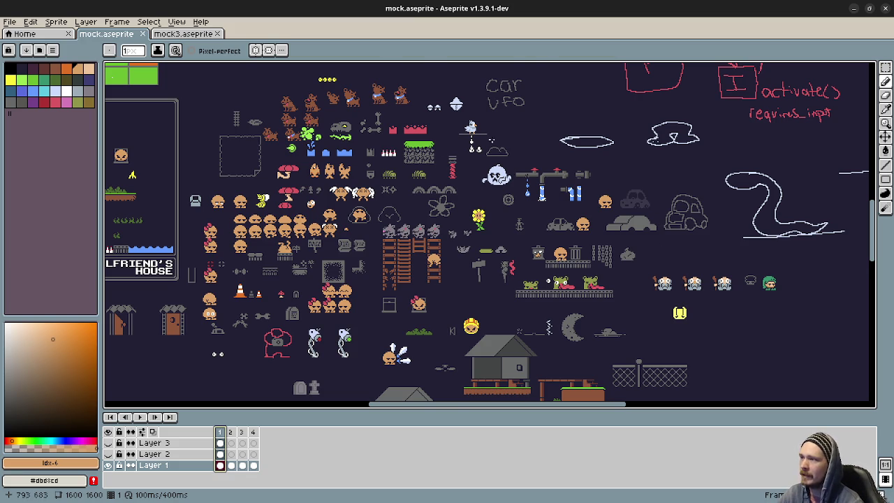
pyautogui.scroll(5, 488, 144)
pyautogui.scroll(3, 476, 132)
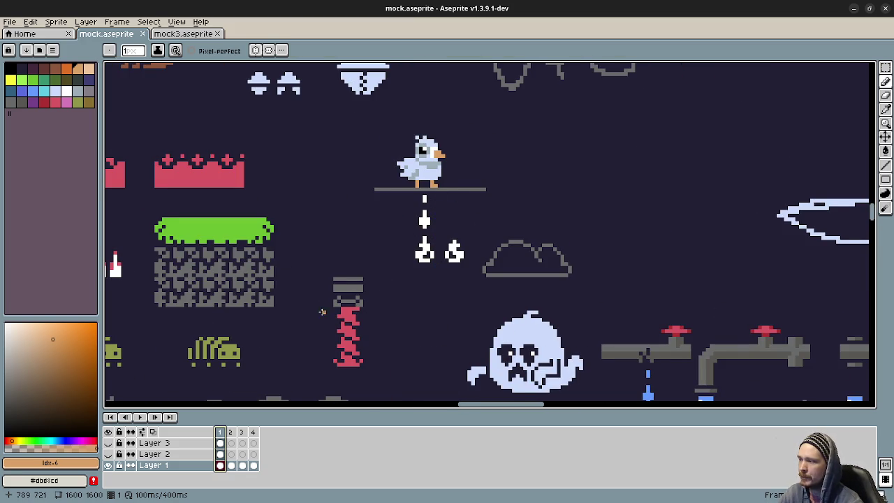
# Pan across the bird, ghost, dog, mushroom, creature, sunflower, rat and ladder sprites.
pyautogui.moveTo(320, 310); pyautogui.dragTo(723, 289)
pyautogui.moveTo(384, 273); pyautogui.dragTo(581, 344)
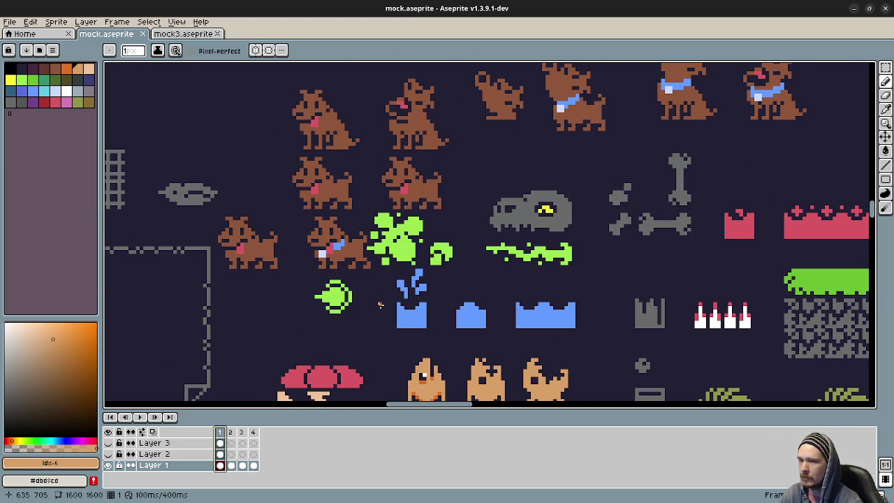
pyautogui.moveTo(620, 373); pyautogui.dragTo(569, 255)
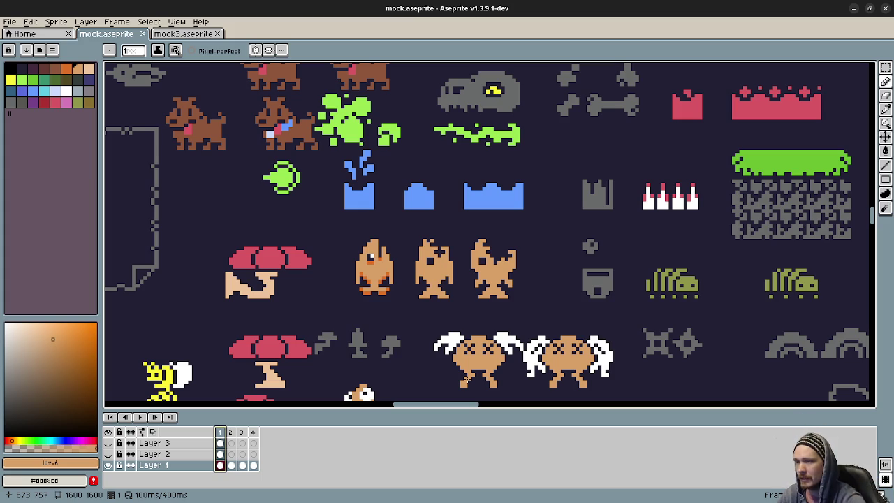
pyautogui.moveTo(754, 378); pyautogui.dragTo(348, 232)
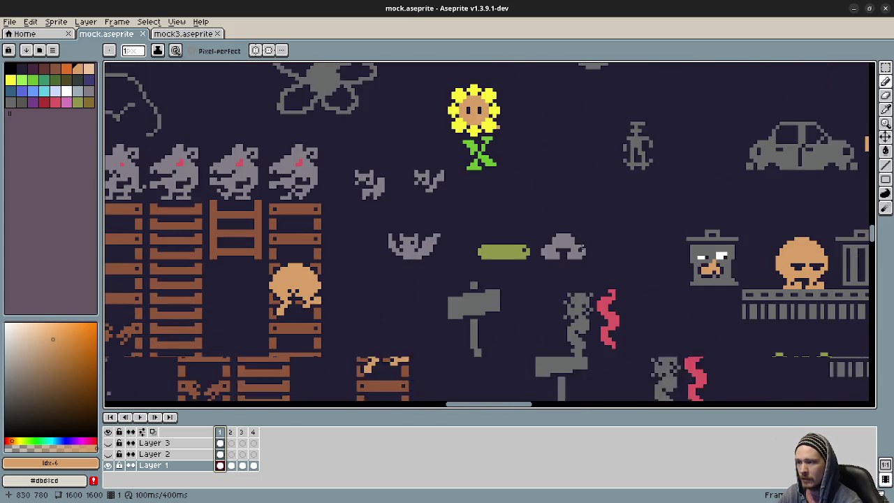
pyautogui.moveTo(348, 232); pyautogui.dragTo(496, 268)
# Briefly preview the sheet's animation, stop playback, and move to another area.
pyautogui.click(145, 416)
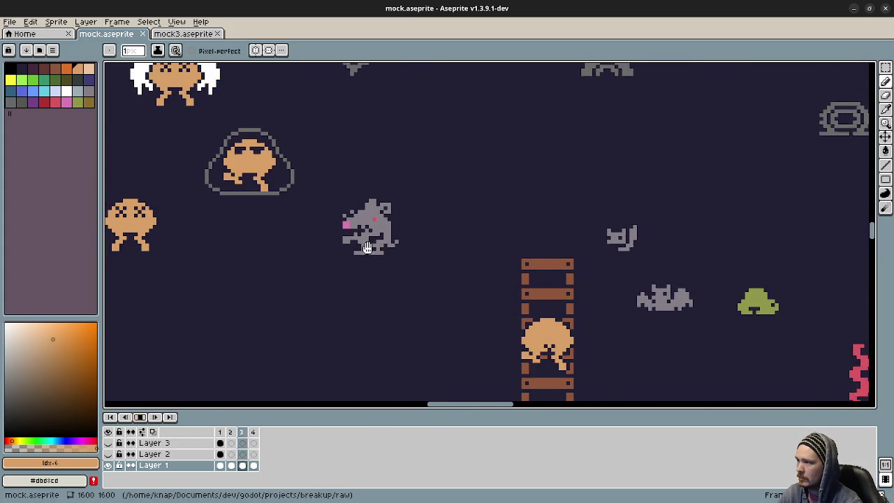
pyautogui.click(141, 417)
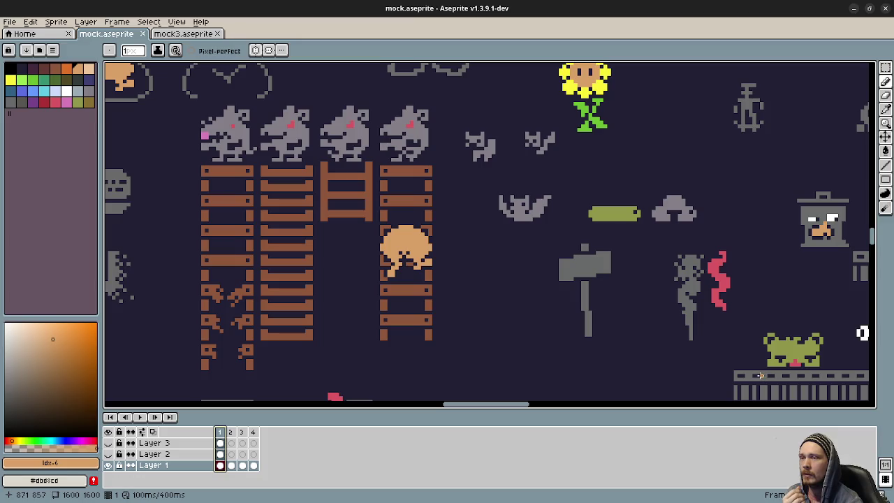
pyautogui.moveTo(699, 121); pyautogui.dragTo(528, 362)
pyautogui.scroll(-2, 557, 318)
pyautogui.scroll(-1, 558, 318)
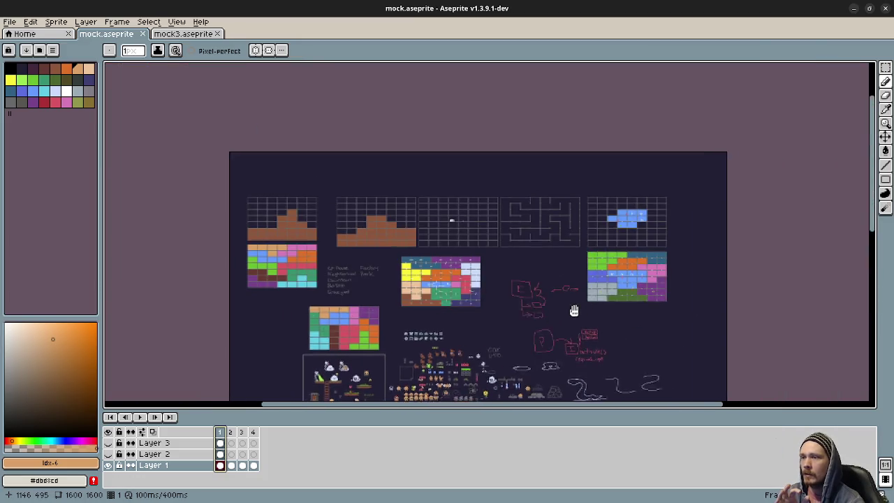
pyautogui.scroll(-1, 558, 319)
pyautogui.scroll(2, 558, 318)
pyautogui.scroll(1, 415, 305)
pyautogui.moveTo(415, 305)
pyautogui.mouseDown()
pyautogui.moveTo(393, 315)
pyautogui.moveTo(344, 310)
pyautogui.mouseUp()
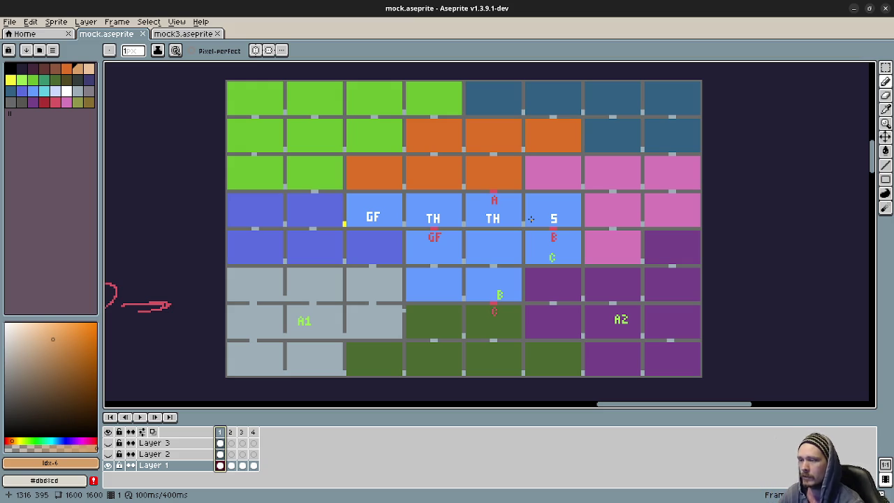
pyautogui.scroll(-3, 531, 218)
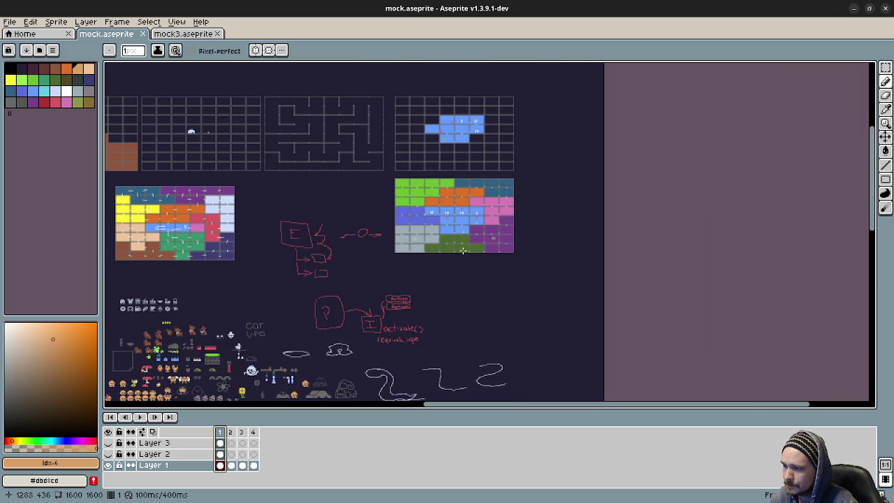
pyautogui.moveTo(472, 224); pyautogui.dragTo(520, 148)
pyautogui.moveTo(361, 315); pyautogui.dragTo(459, 120)
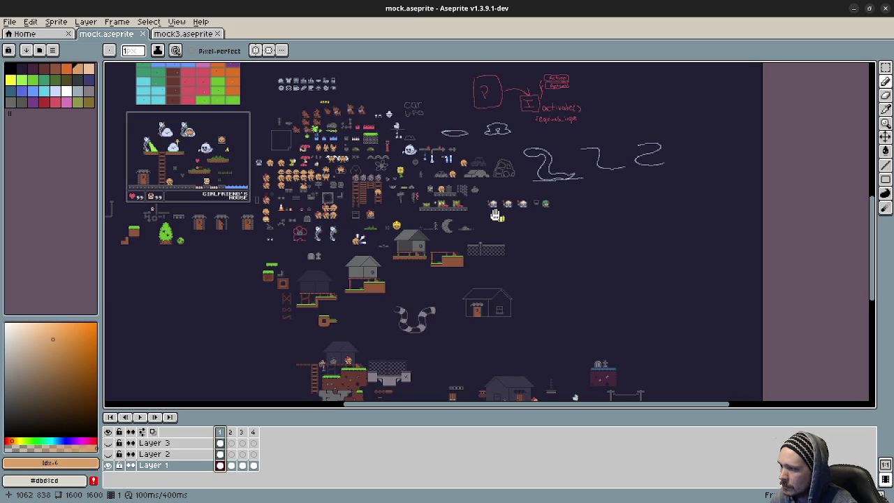
pyautogui.moveTo(551, 342)
pyautogui.mouseDown()
pyautogui.moveTo(521, 272)
pyautogui.moveTo(472, 218)
pyautogui.mouseUp()
pyautogui.scroll(1, 472, 219)
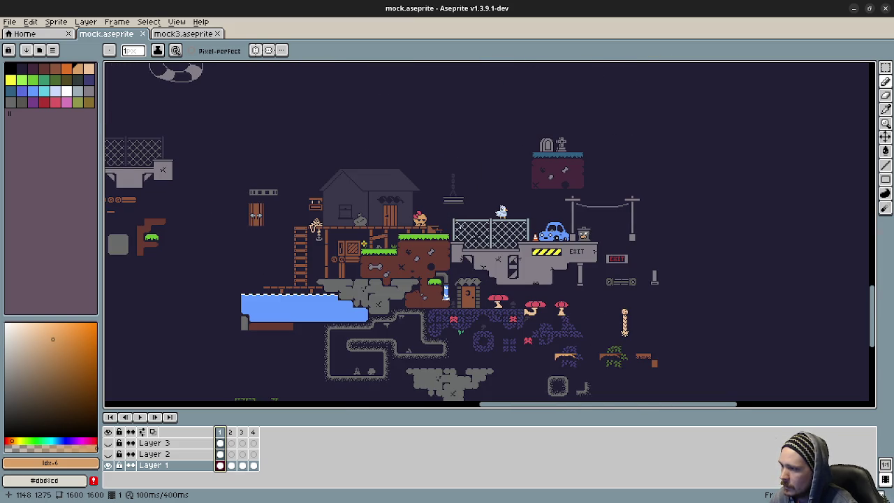
pyautogui.moveTo(437, 304); pyautogui.dragTo(432, 269)
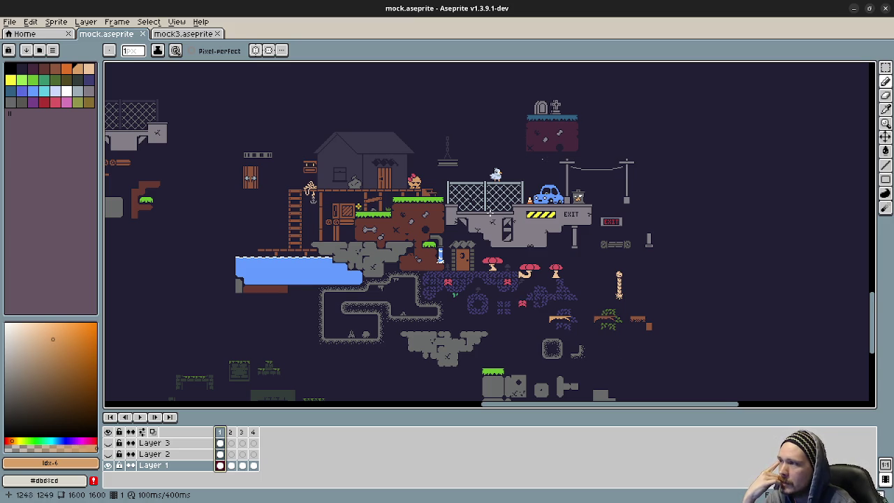
pyautogui.scroll(-4, 510, 216)
pyautogui.hscroll(-5, 509, 217)
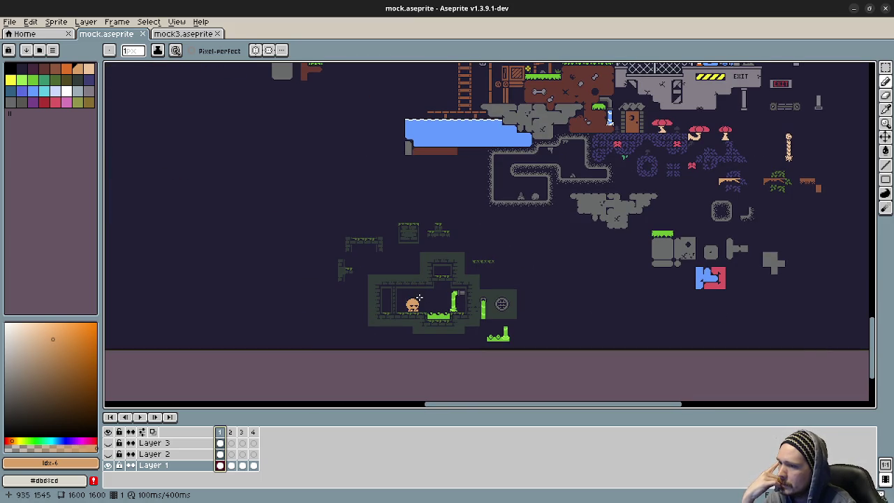
pyautogui.scroll(4, 573, 259)
pyautogui.hscroll(6, 573, 259)
pyautogui.scroll(2, 573, 258)
pyautogui.hscroll(2, 573, 258)
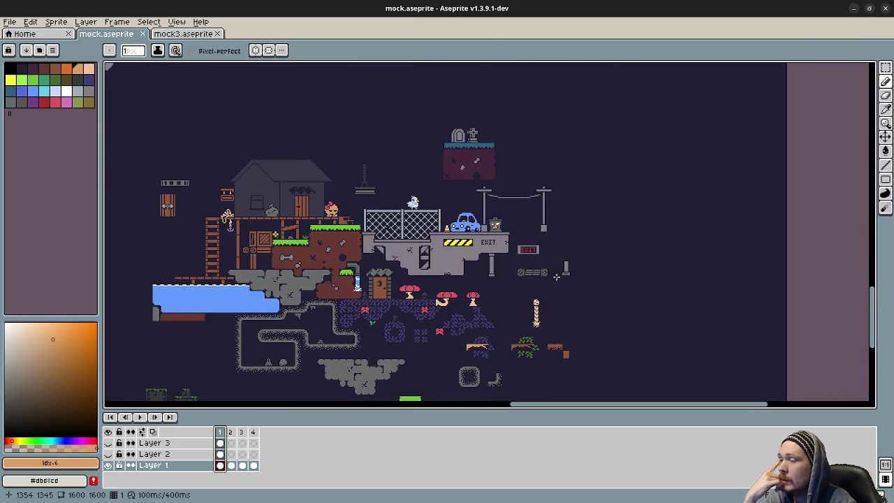
pyautogui.scroll(2, 556, 276)
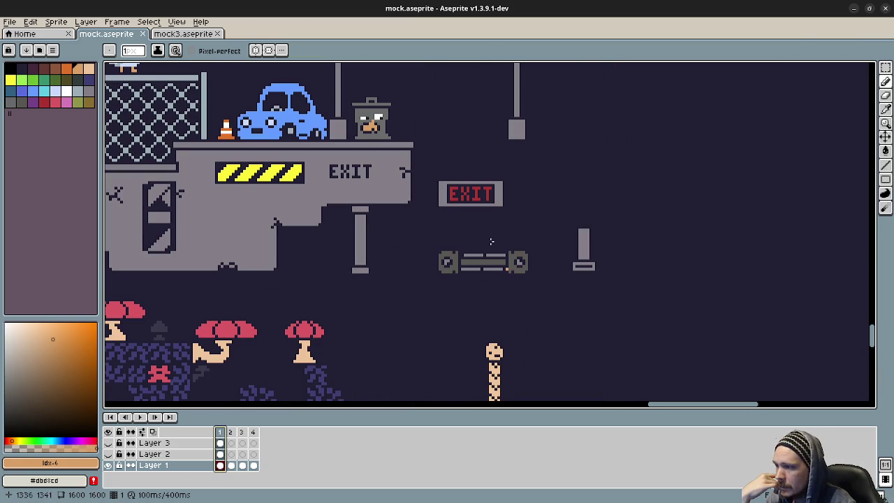
pyautogui.click(139, 416)
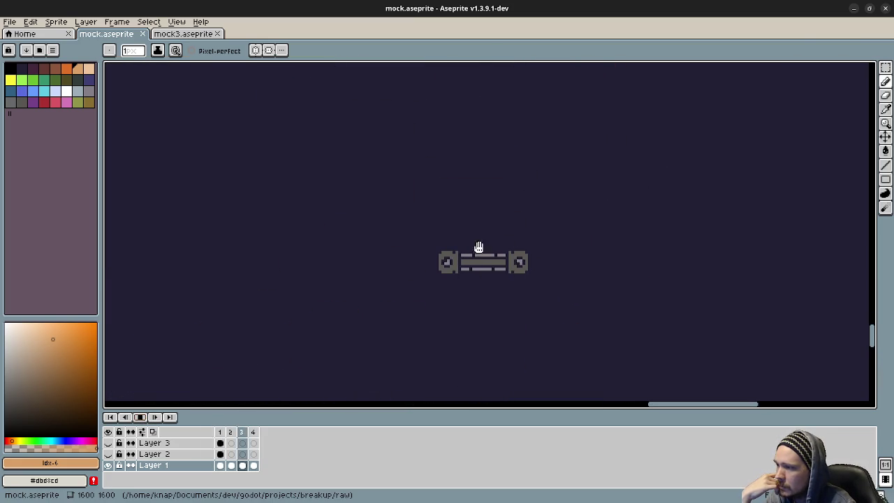
pyautogui.click(140, 418)
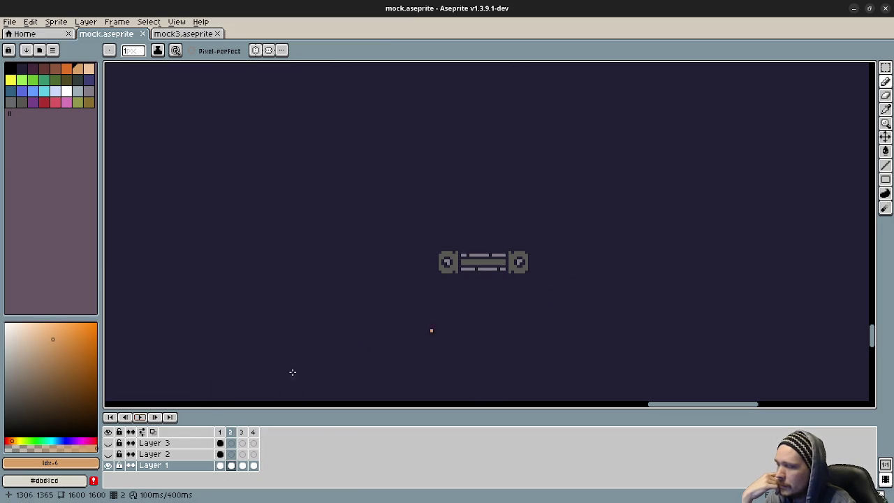
pyautogui.click(220, 431)
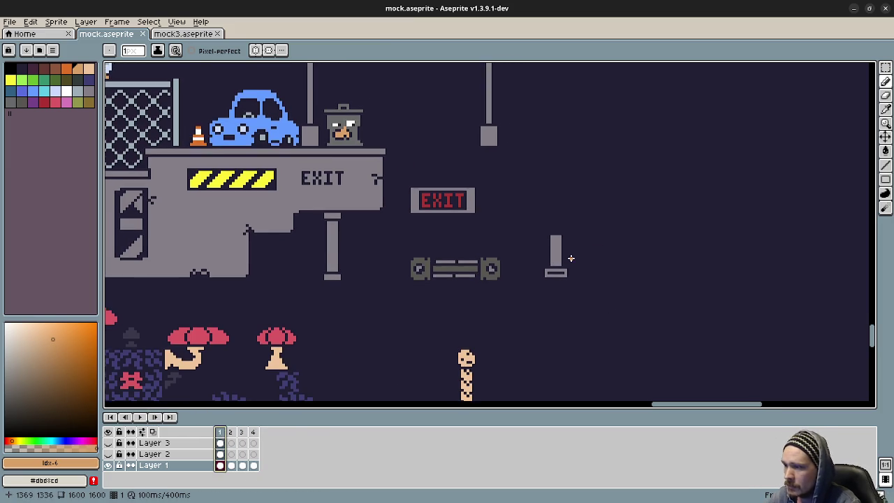
pyautogui.scroll(1, 568, 255)
pyautogui.scroll(1, 570, 267)
pyautogui.moveTo(562, 263); pyautogui.dragTo(533, 271)
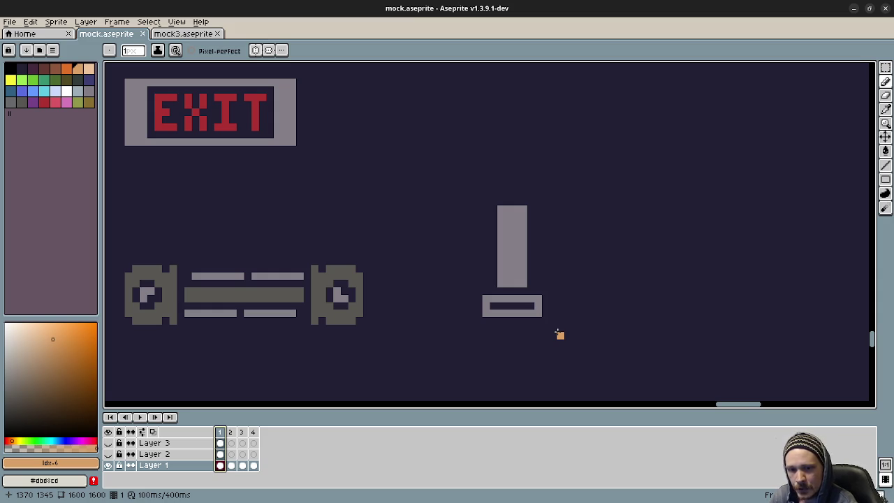
pyautogui.scroll(-1, 454, 266)
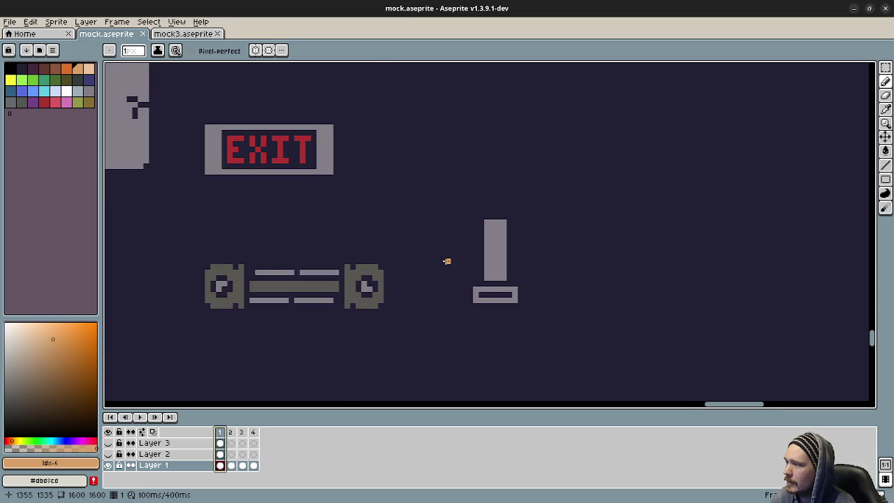
pyautogui.scroll(-1, 363, 219)
pyautogui.hscroll(-5, 348, 211)
pyautogui.scroll(-3, 475, 241)
pyautogui.scroll(-1, 475, 242)
pyautogui.scroll(-1, 435, 285)
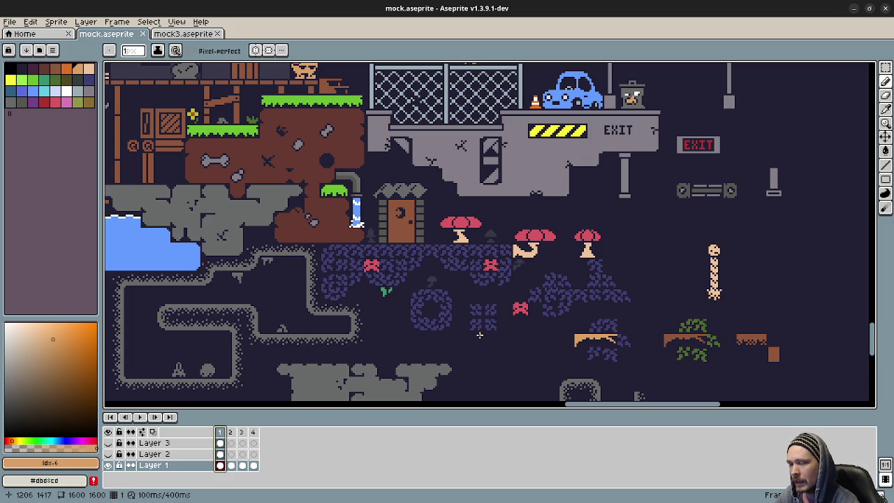
# In mock3.aseprite, step through the opening frames to the OAK TREE and CHECK menus.
pyautogui.click(183, 33)
pyautogui.press('Right')
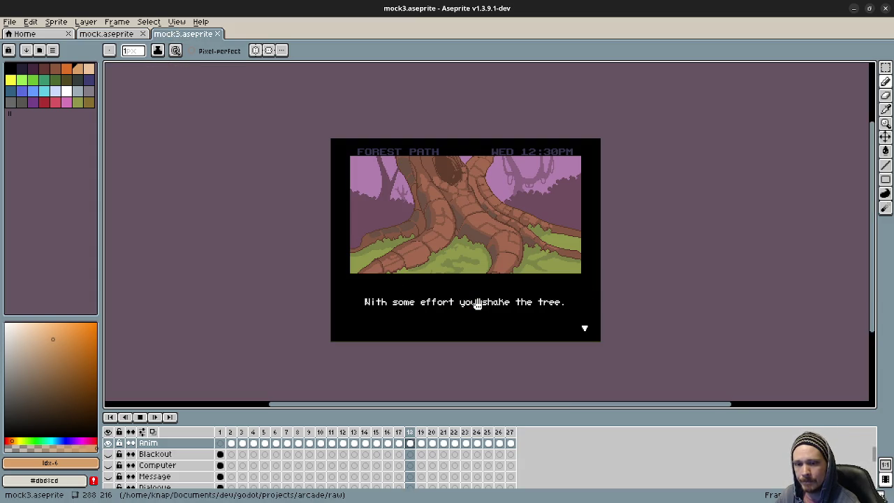
pyautogui.press('Right')
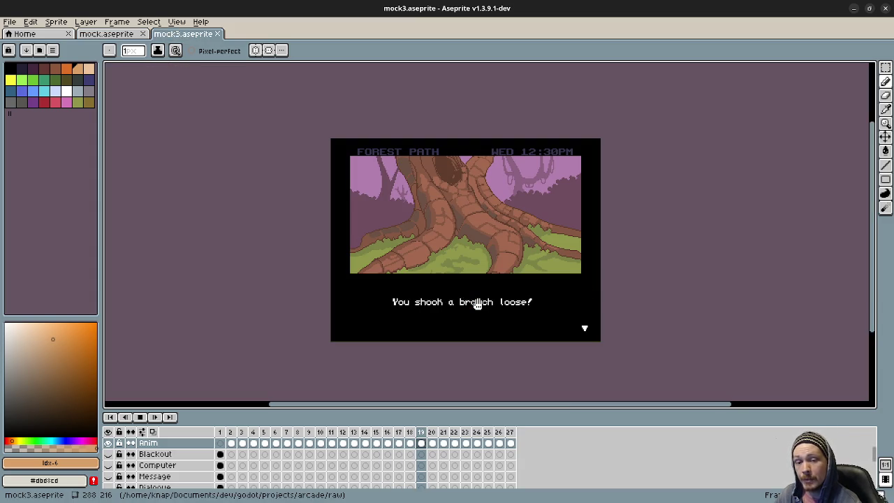
pyautogui.press('Right')
pyautogui.press('Right')
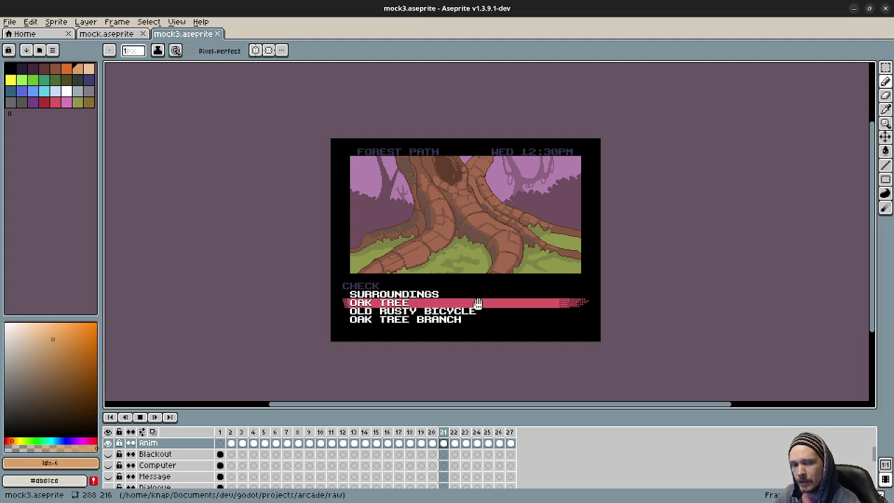
pyautogui.press('Right')
pyautogui.press('Right')
# Continue through the OAK TREE BRANCH submenu, loop to the MOVE submenu, then bring up mock.aseprite.
pyautogui.press('Right')
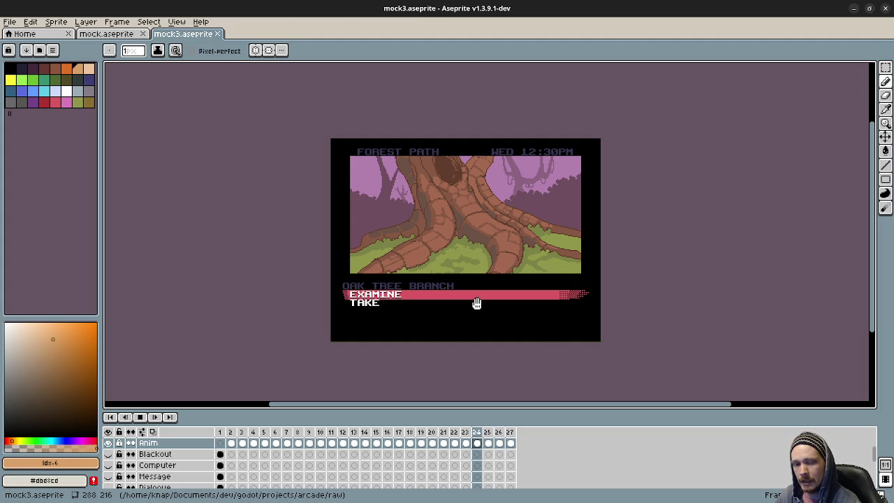
pyautogui.press('Right')
pyautogui.press('Right')
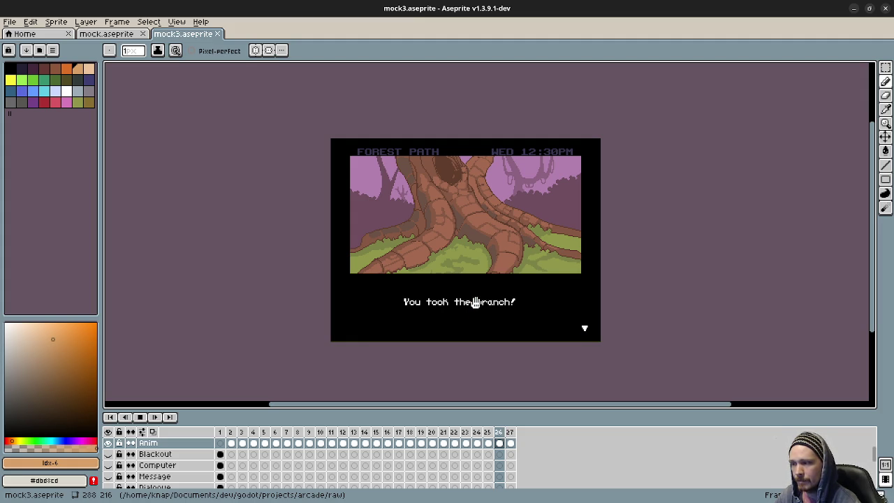
pyautogui.press('Right')
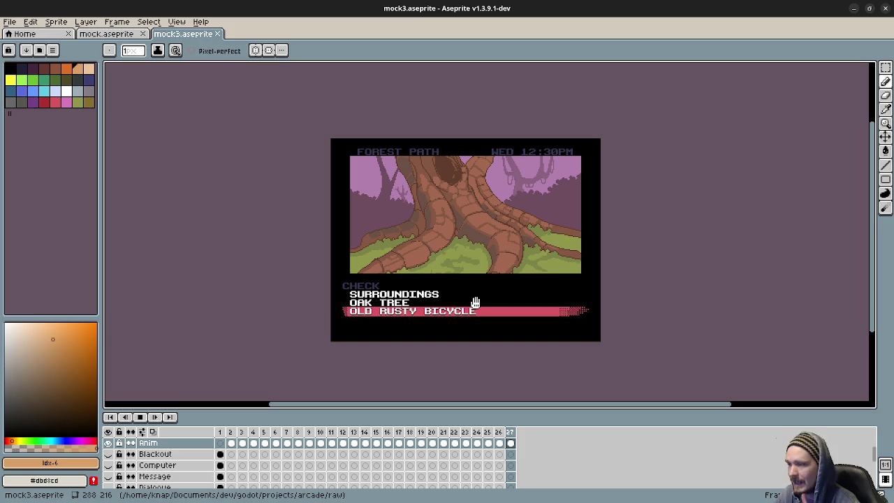
pyautogui.press('Right')
pyautogui.press('Right')
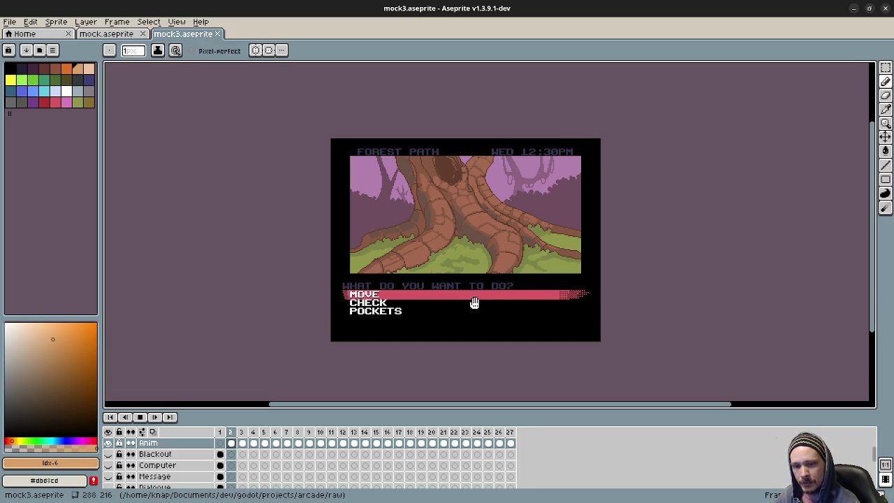
pyautogui.press('Right')
pyautogui.press('Right')
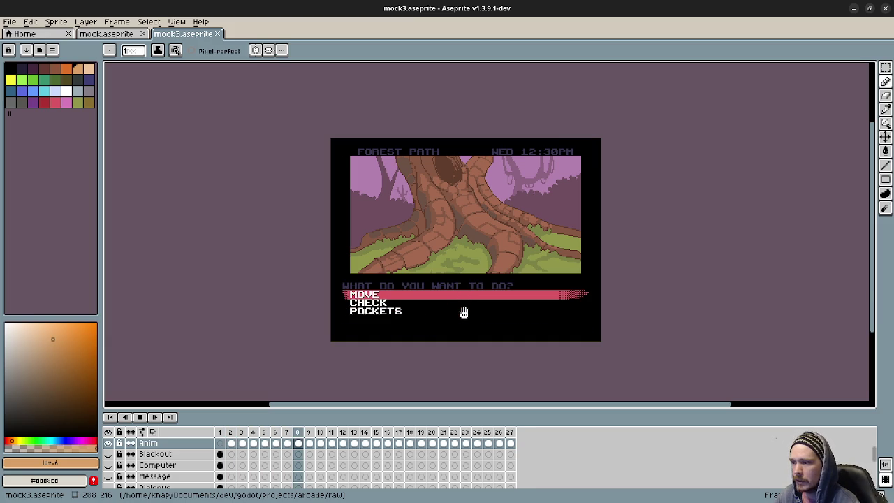
pyautogui.moveTo(638, 317); pyautogui.dragTo(612, 315)
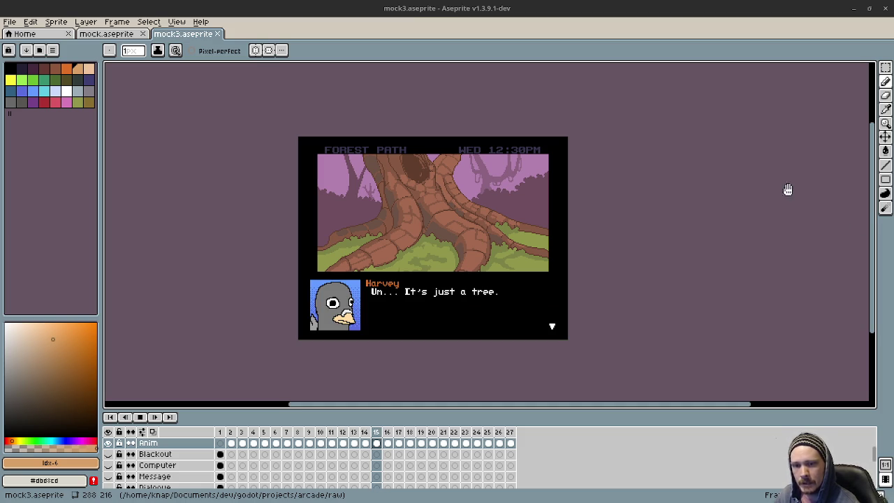
pyautogui.click(119, 35)
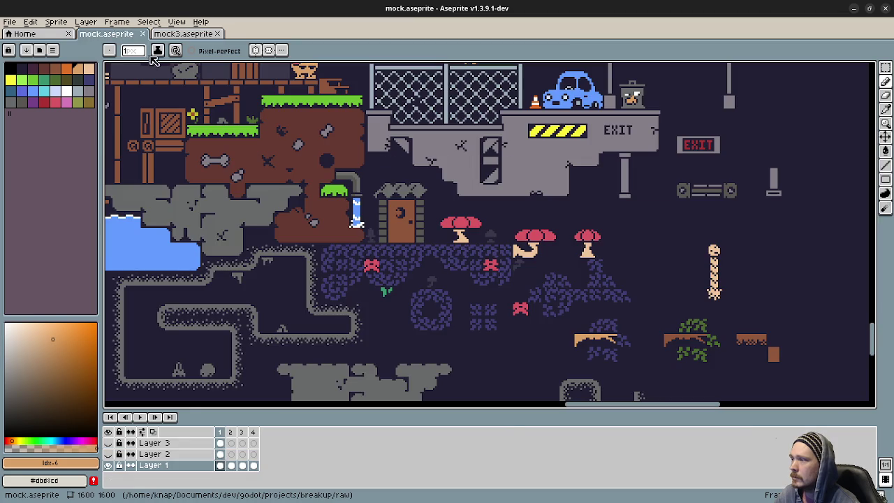
pyautogui.scroll(-3, 473, 289)
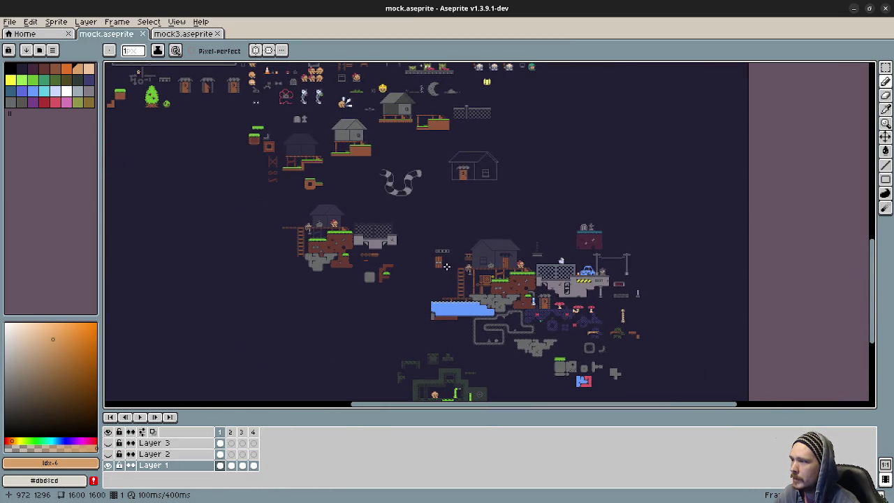
pyautogui.moveTo(415, 253)
pyautogui.mouseDown()
pyautogui.moveTo(444, 237)
pyautogui.moveTo(438, 282)
pyautogui.mouseUp()
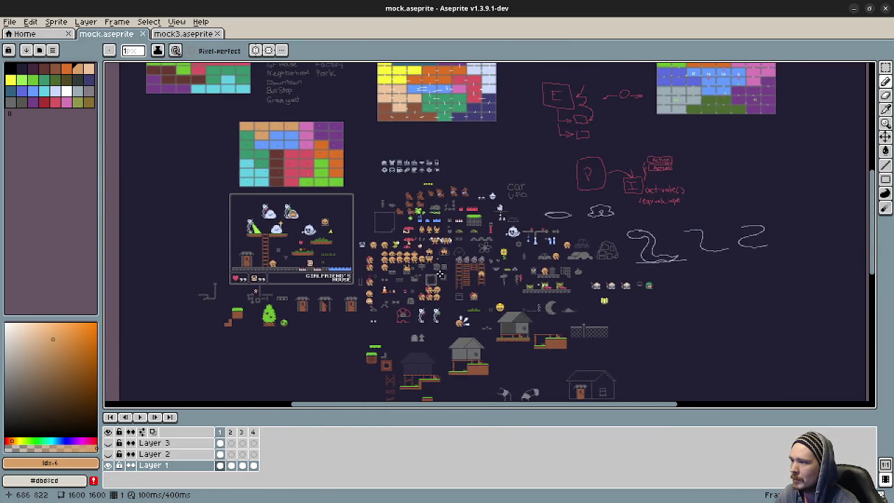
pyautogui.scroll(2, 451, 269)
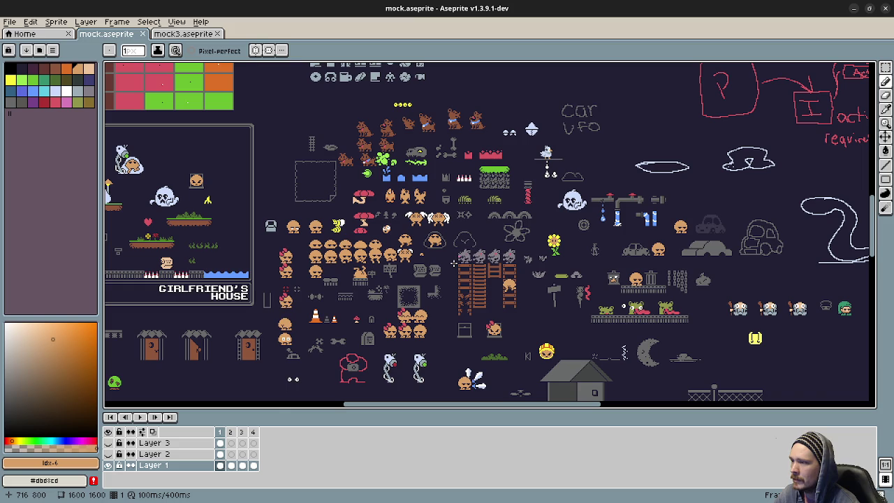
pyautogui.click(187, 34)
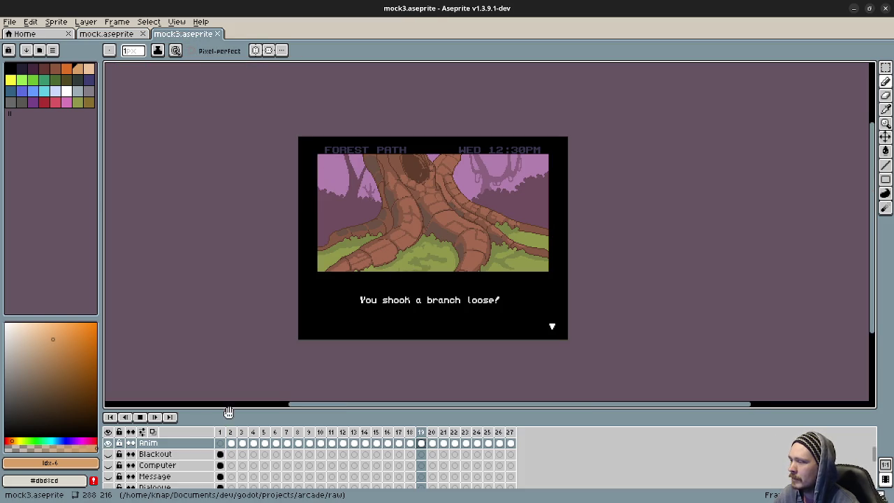
pyautogui.click(156, 417)
pyautogui.click(142, 417)
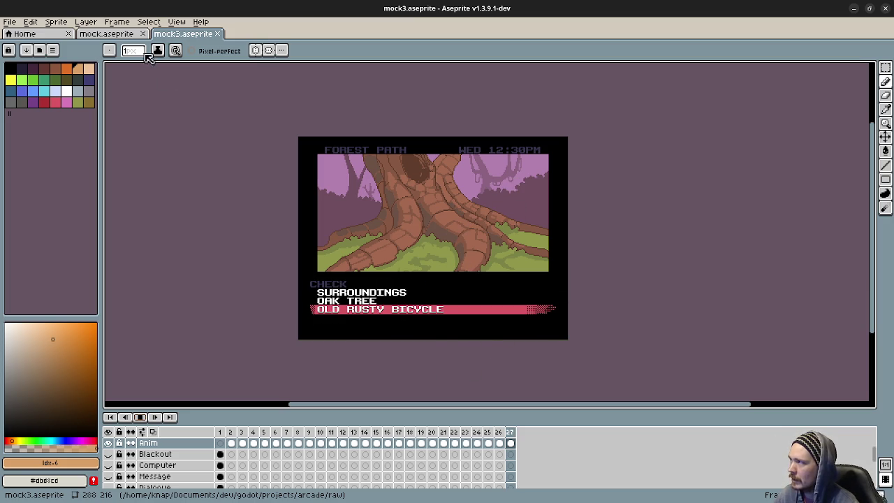
pyautogui.click(113, 34)
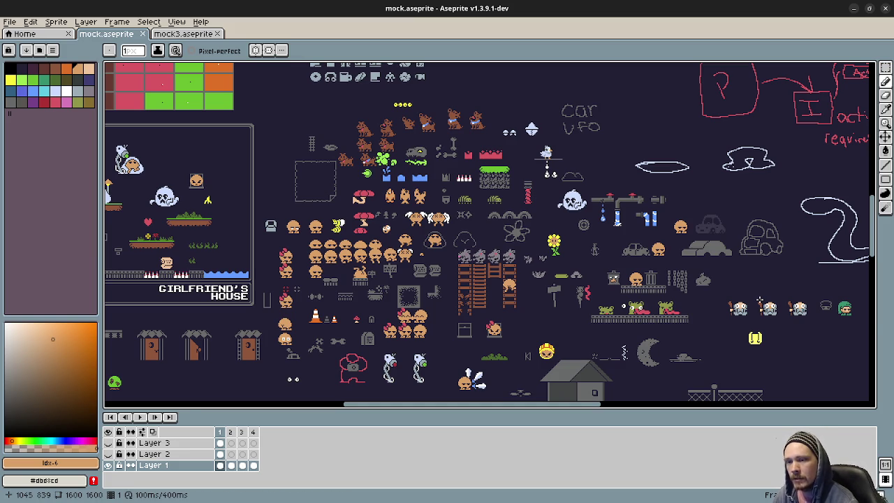
# Zoom in on the piston sprite and pick up its grey as the drawing colour.
pyautogui.scroll(-2, 706, 317)
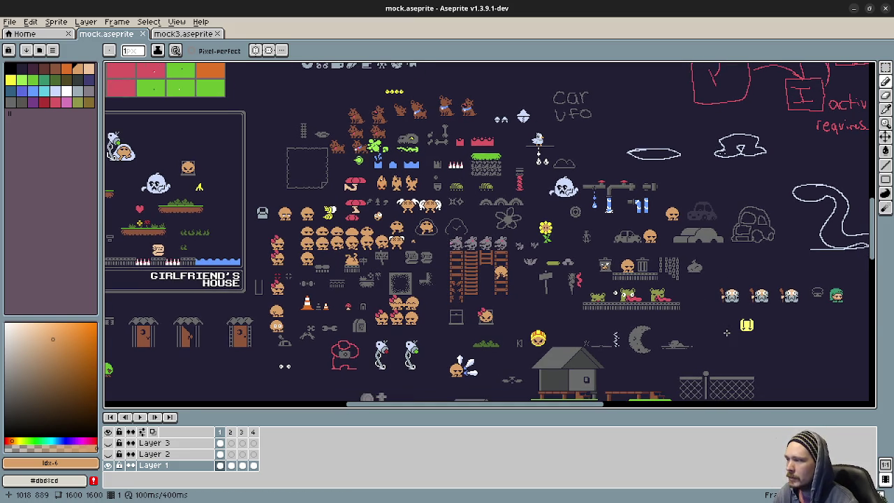
pyautogui.moveTo(726, 333); pyautogui.dragTo(594, 241)
pyautogui.scroll(-2, 593, 240)
pyautogui.scroll(-2, 561, 282)
pyautogui.scroll(-4, 564, 253)
pyautogui.scroll(-2, 583, 184)
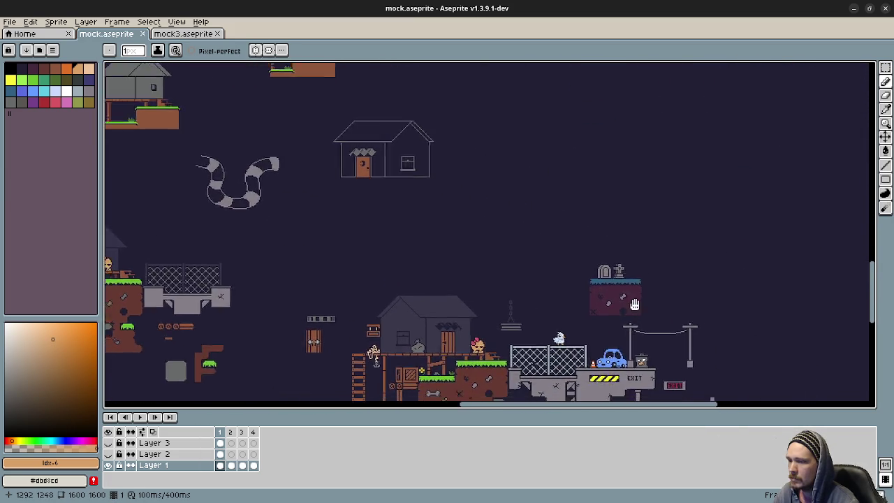
pyautogui.scroll(-2, 579, 314)
pyautogui.scroll(-1, 559, 307)
pyautogui.scroll(1, 498, 305)
pyautogui.scroll(4, 498, 305)
pyautogui.scroll(1, 494, 279)
pyautogui.scroll(1, 422, 311)
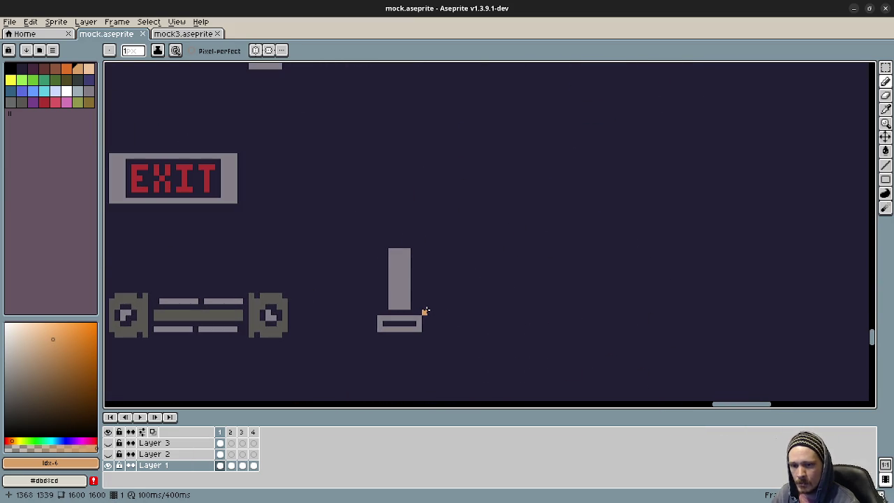
pyautogui.scroll(1, 423, 300)
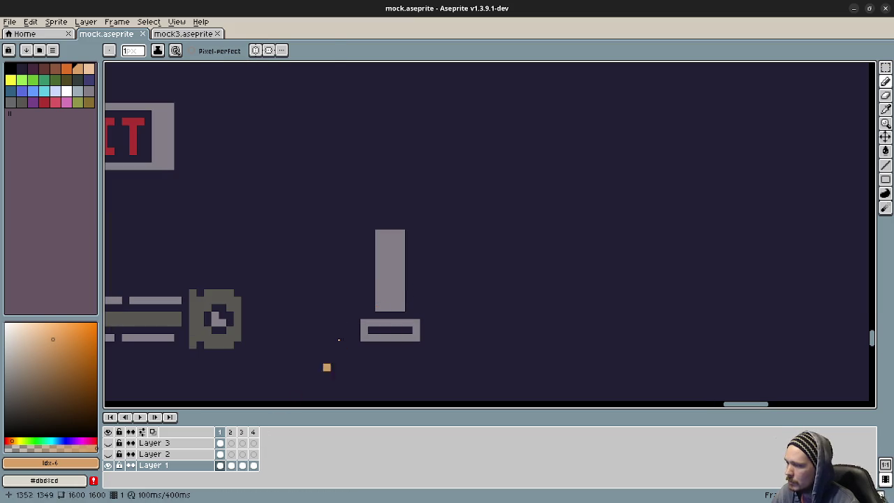
pyautogui.keyDown('alt'); pyautogui.click(393, 273); pyautogui.keyUp('alt')
# Turn on the pixel grid via View > Show > Grid and frame the whole EXIT sign.
pyautogui.click(178, 23)
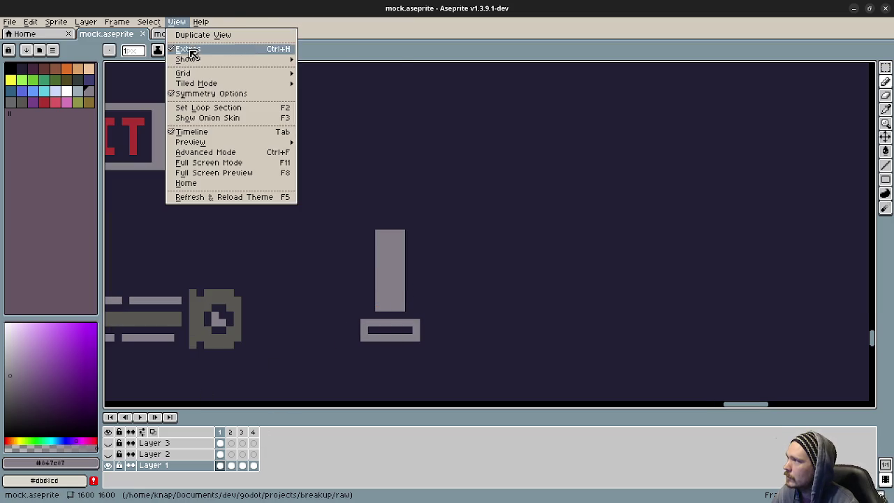
pyautogui.click(333, 81)
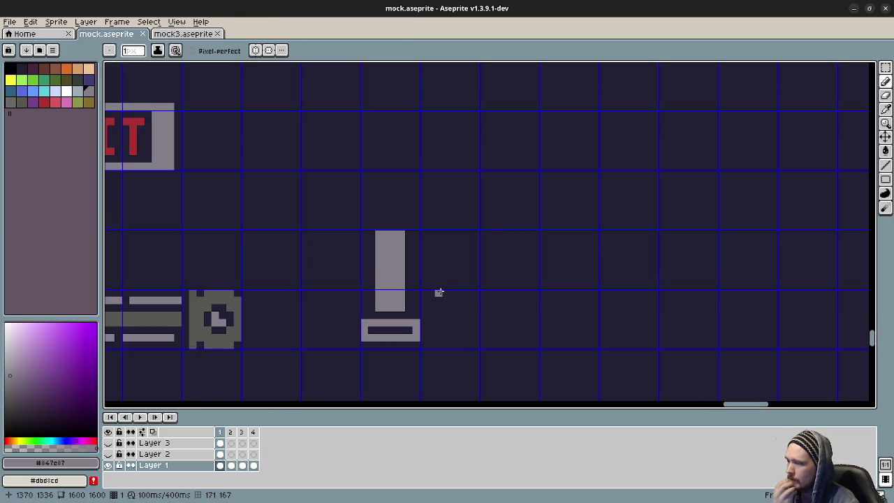
pyautogui.moveTo(349, 319)
pyautogui.mouseDown()
pyautogui.moveTo(536, 303)
pyautogui.moveTo(494, 307)
pyautogui.mouseUp()
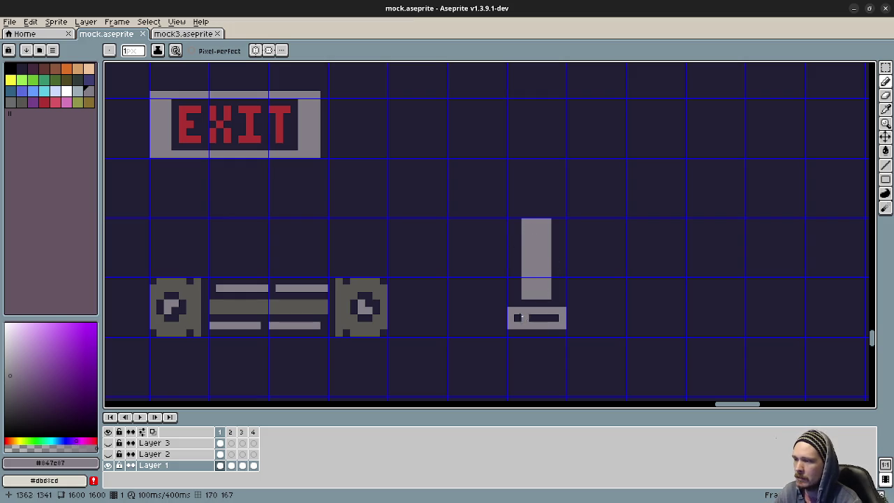
# Repaint the dark bar in the piston base solid grey, undoing a stray square.
pyautogui.moveTo(517, 318); pyautogui.dragTo(572, 318)
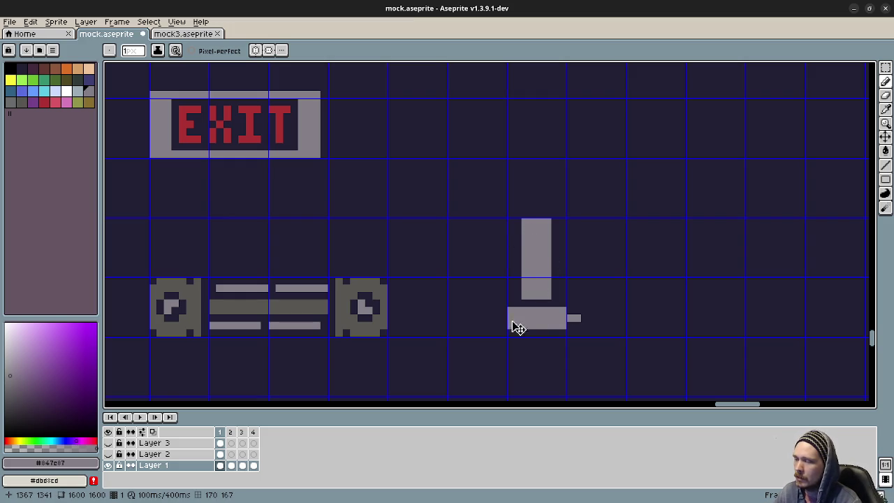
pyautogui.hotkey('ctrl', 'z')
pyautogui.moveTo(516, 319); pyautogui.dragTo(553, 319)
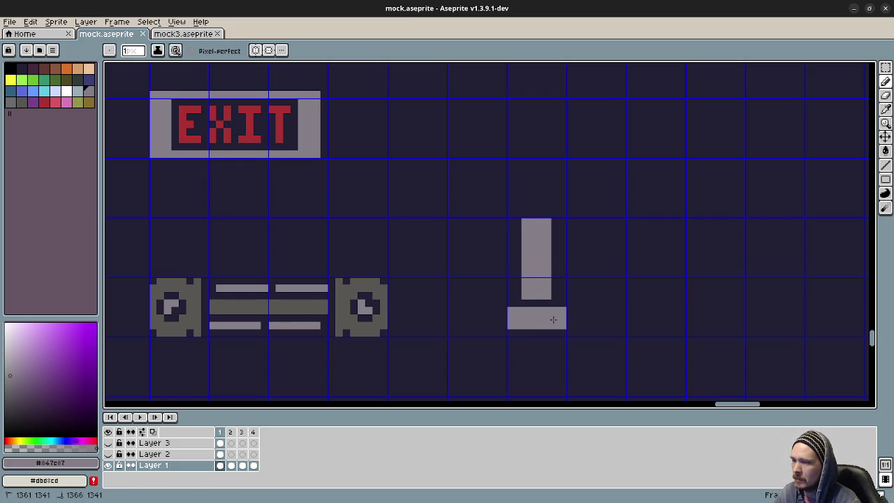
pyautogui.hscroll(1, 554, 289)
pyautogui.hscroll(2, 515, 288)
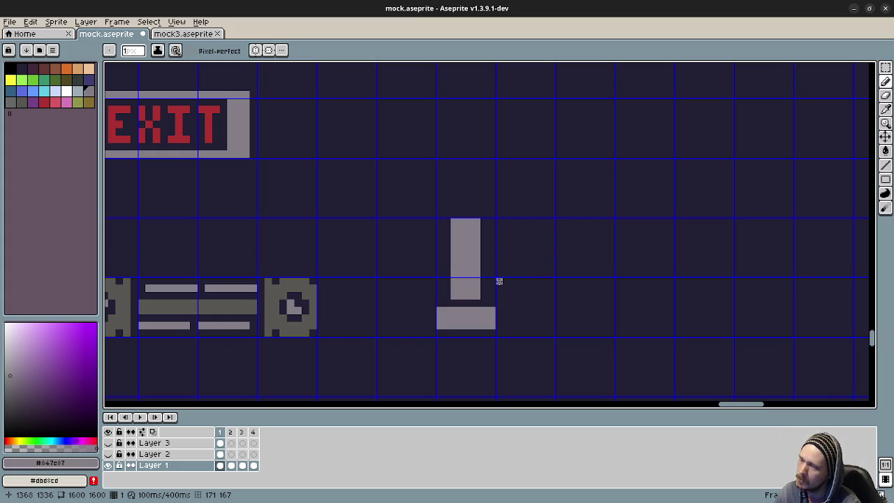
# Try a small grey bar beside the piston, undo it, then draw a thin grey line there.
pyautogui.moveTo(499, 281); pyautogui.dragTo(499, 293)
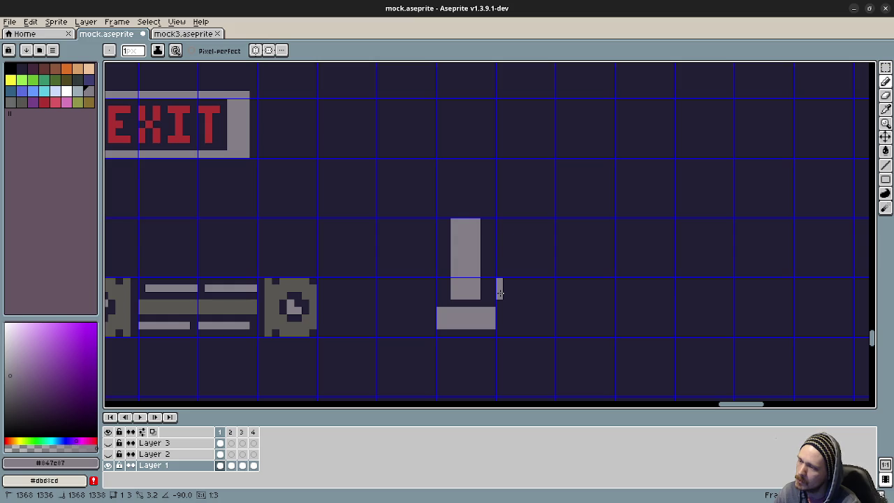
pyautogui.hotkey('ctrl', 'z')
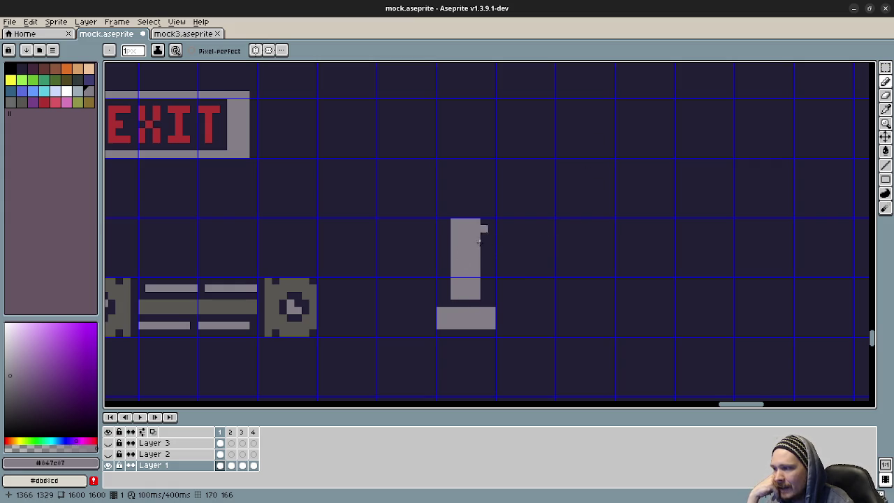
pyautogui.moveTo(560, 213); pyautogui.dragTo(609, 255)
pyautogui.moveTo(500, 202)
pyautogui.mouseDown()
pyautogui.moveTo(527, 256)
pyautogui.moveTo(502, 204)
pyautogui.mouseUp()
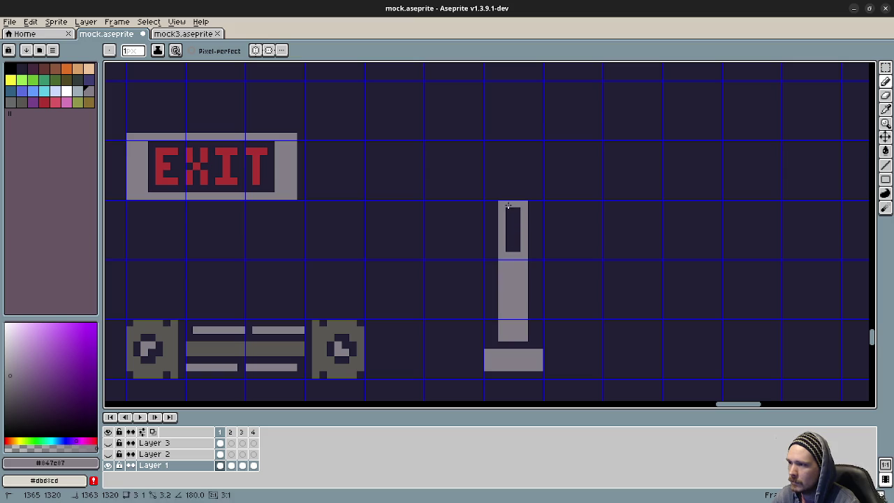
# Fill the piston shaft's dark slot solid grey with the Paint Bucket (G), then go to frame 2.
pyautogui.press('g')
pyautogui.click(511, 247)
pyautogui.moveTo(598, 256)
pyautogui.mouseDown()
pyautogui.moveTo(590, 265)
pyautogui.moveTo(543, 249)
pyautogui.mouseUp()
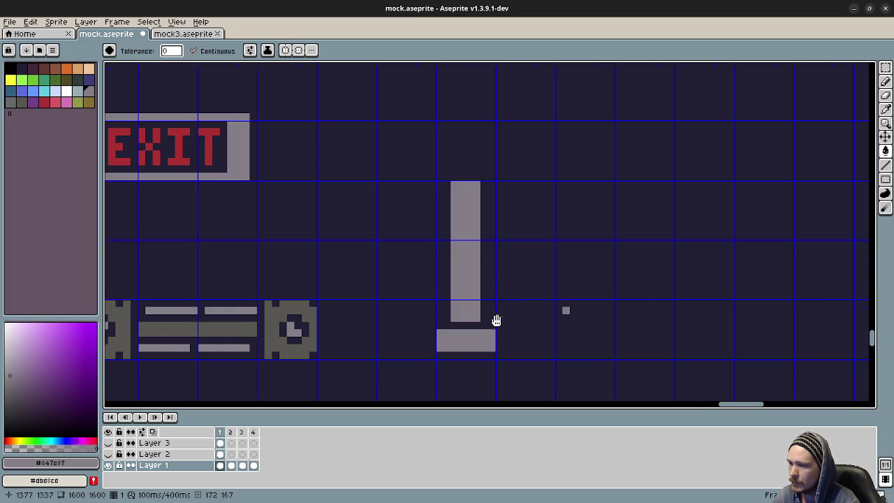
pyautogui.hscroll(2, 495, 319)
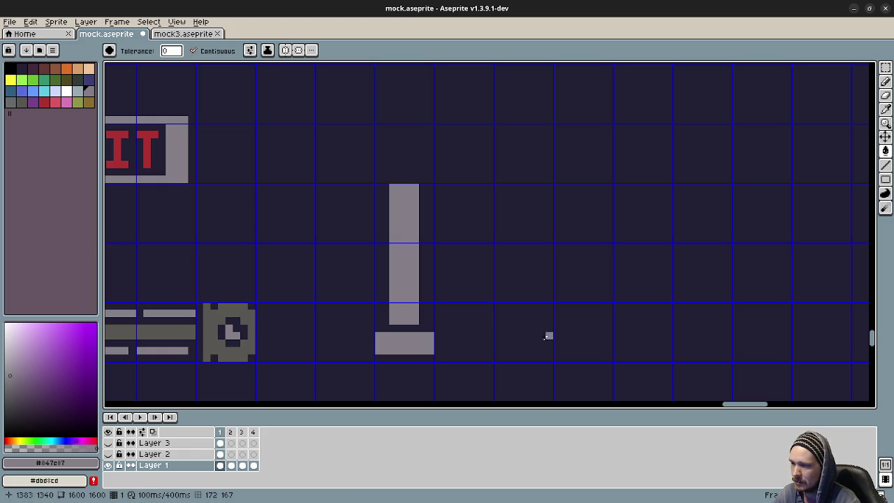
pyautogui.click(231, 432)
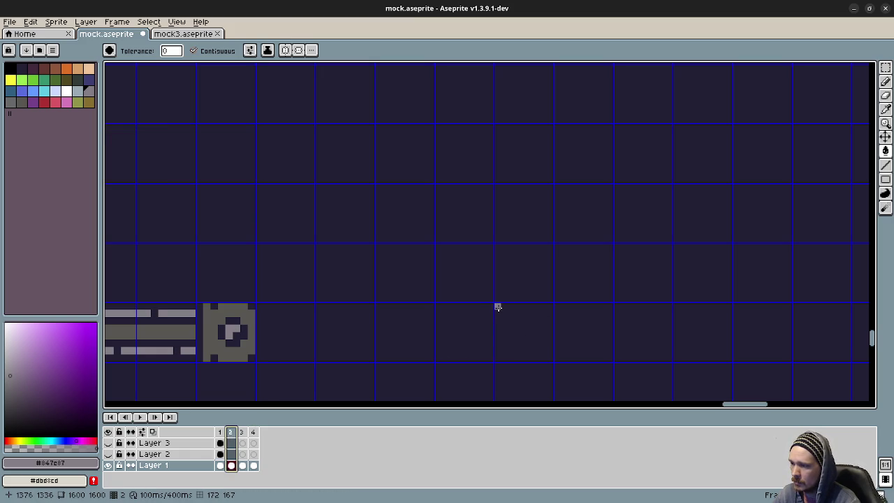
# Compare frames 1 and 2, undo an accidental fill on frame 2, and return to the Pencil.
pyautogui.click(219, 432)
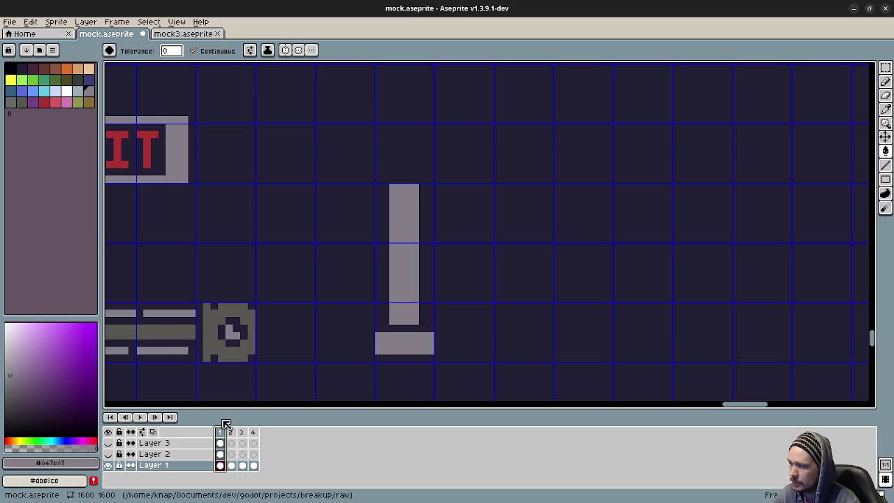
pyautogui.click(230, 431)
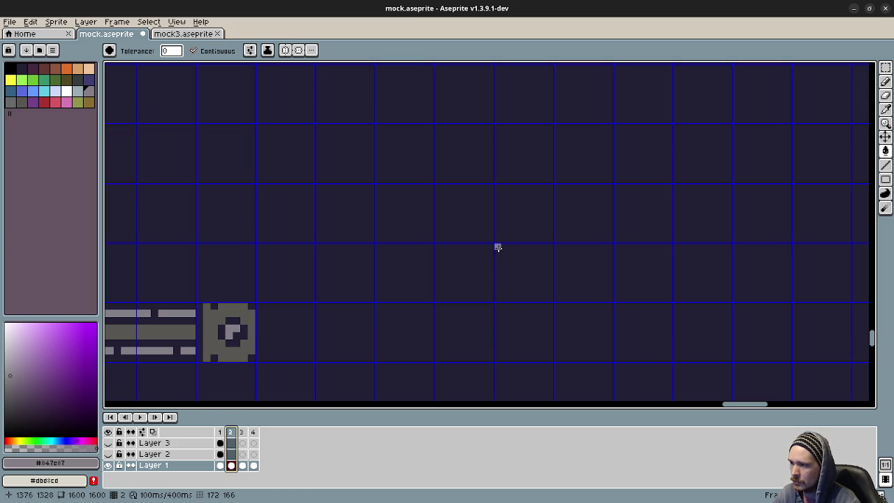
pyautogui.click(497, 248)
pyautogui.hotkey('ctrl', 'z')
pyautogui.press('b')
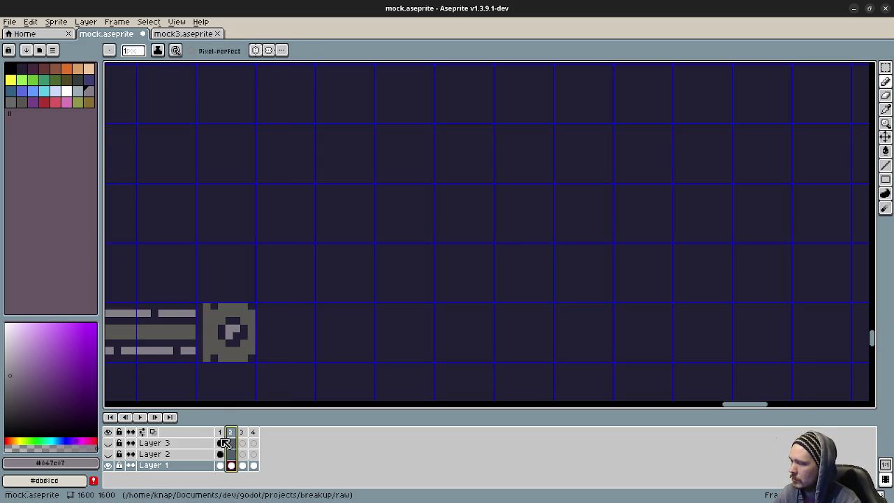
pyautogui.click(219, 432)
pyautogui.click(230, 431)
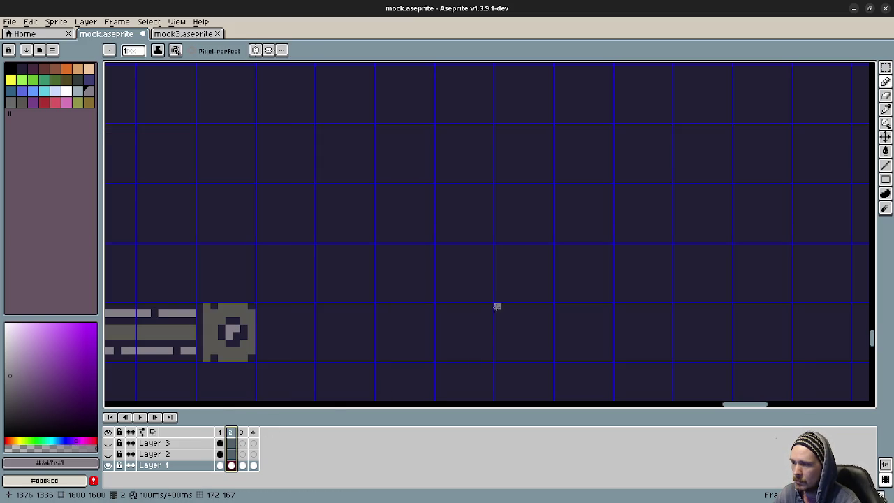
pyautogui.click(220, 431)
pyautogui.click(231, 431)
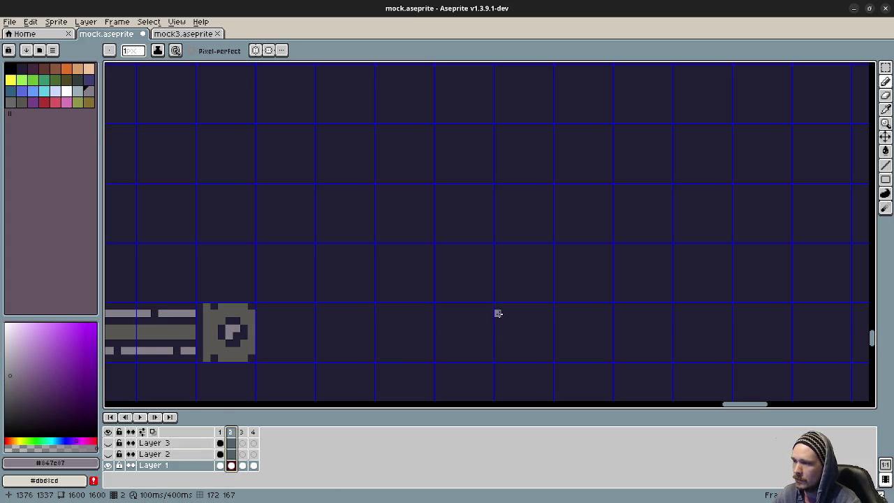
# Draw stepped grey platform bars on frame 2: left, right, middle, a thin top bar and a small block.
pyautogui.moveTo(497, 307)
pyautogui.mouseDown()
pyautogui.moveTo(551, 306)
pyautogui.moveTo(499, 310)
pyautogui.mouseUp()
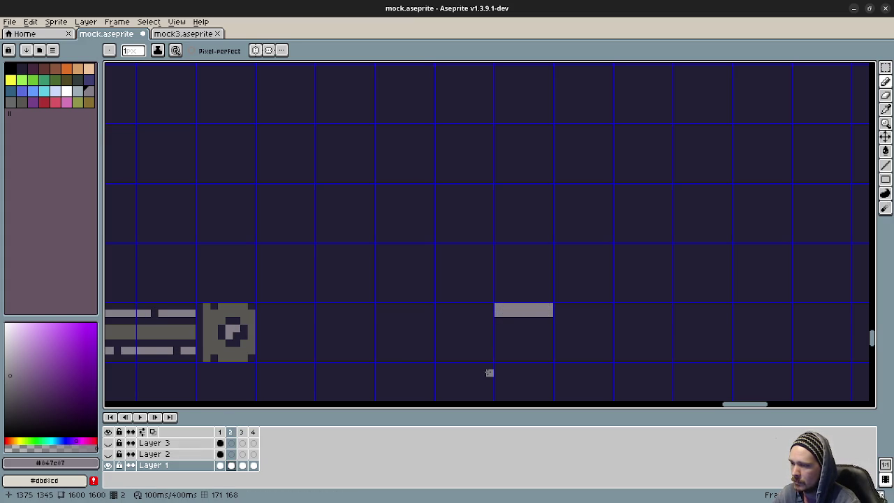
pyautogui.moveTo(571, 335); pyautogui.dragTo(471, 316)
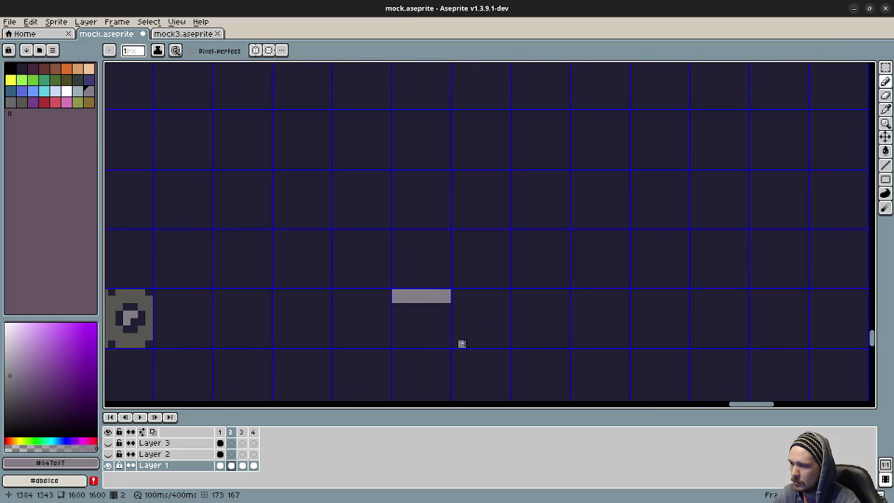
pyautogui.moveTo(515, 336)
pyautogui.mouseDown()
pyautogui.moveTo(550, 335)
pyautogui.moveTo(513, 330)
pyautogui.mouseUp()
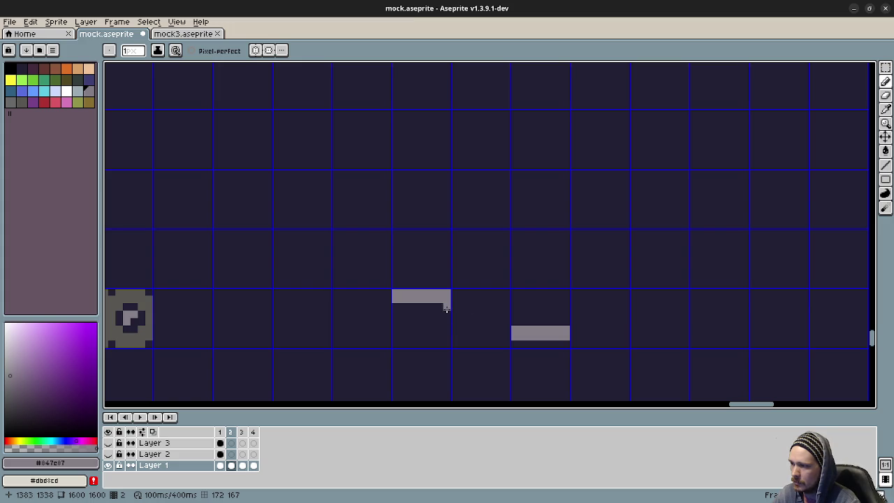
pyautogui.moveTo(446, 305); pyautogui.dragTo(393, 310)
pyautogui.moveTo(512, 318); pyautogui.dragTo(564, 322)
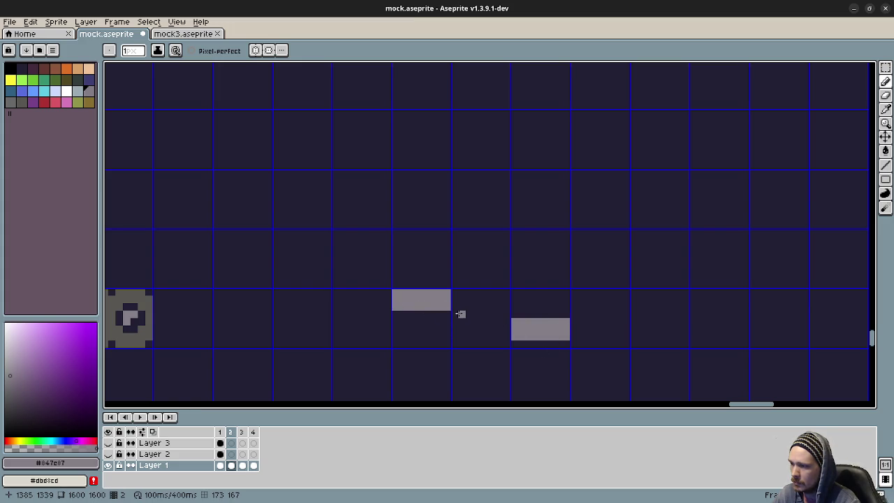
pyautogui.click(514, 315)
pyautogui.moveTo(504, 314)
pyautogui.mouseDown()
pyautogui.moveTo(454, 313)
pyautogui.moveTo(507, 308)
pyautogui.moveTo(455, 321)
pyautogui.mouseUp()
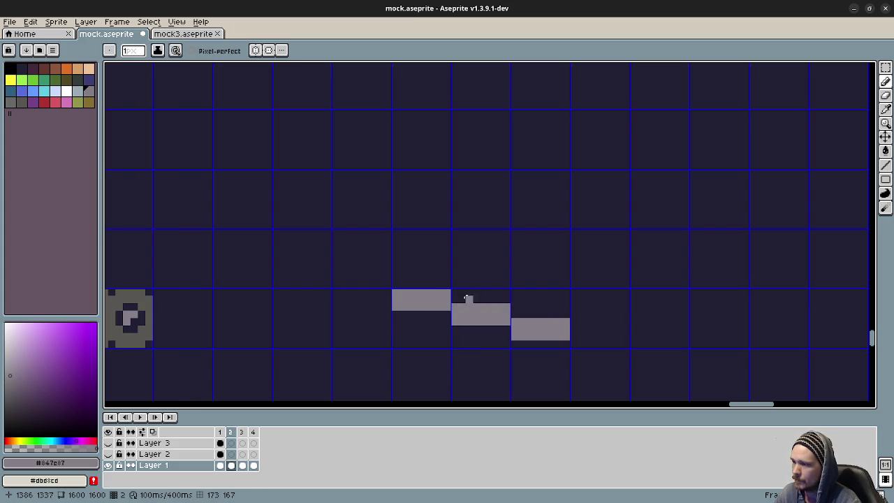
pyautogui.moveTo(468, 293); pyautogui.dragTo(541, 301)
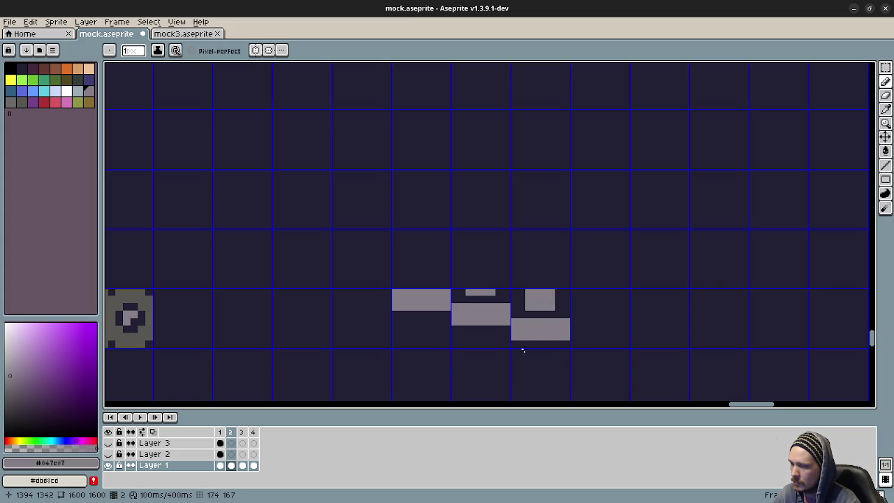
pyautogui.moveTo(467, 335); pyautogui.dragTo(494, 330)
# Marquee-select the leftmost platform bar on frame 2 and place it 8 pixels left on frame 1.
pyautogui.press('m')
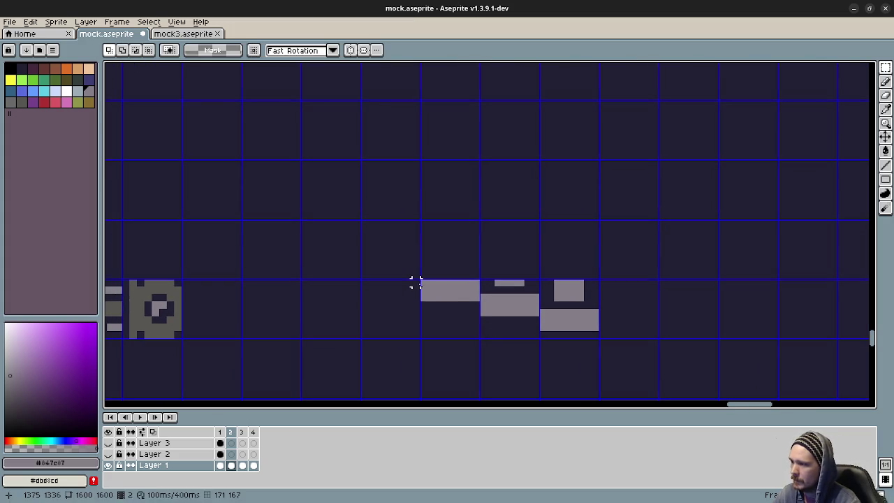
pyautogui.moveTo(419, 280); pyautogui.dragTo(480, 339)
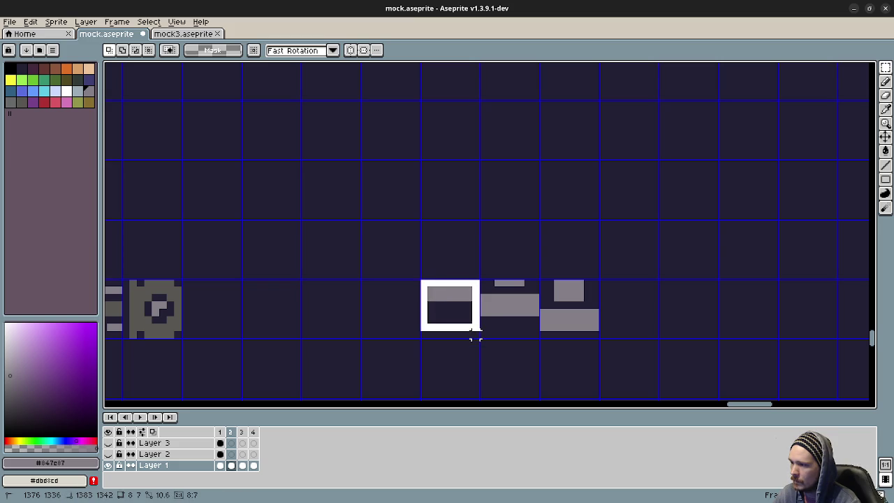
pyautogui.click(219, 431)
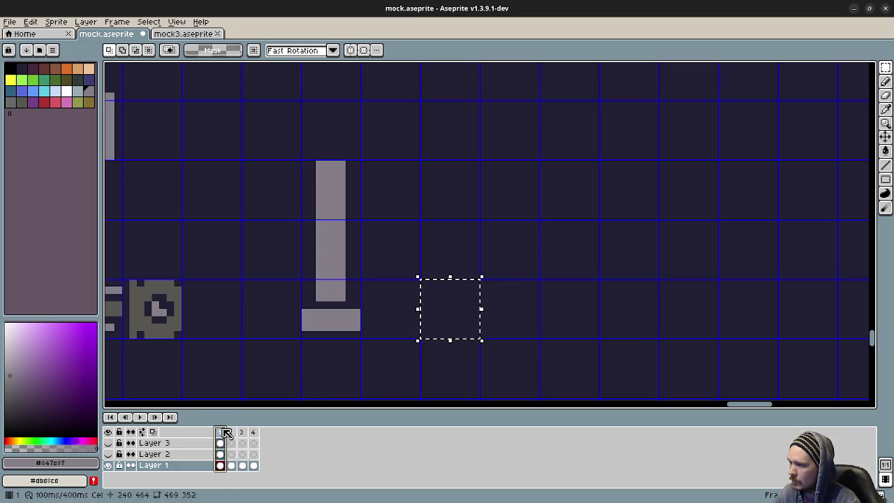
pyautogui.press('Left')
pyautogui.press('Left')
pyautogui.press('Left')
pyautogui.press('Left')
pyautogui.press('Left')
pyautogui.press('Left')
pyautogui.press('Left')
pyautogui.click(505, 311)
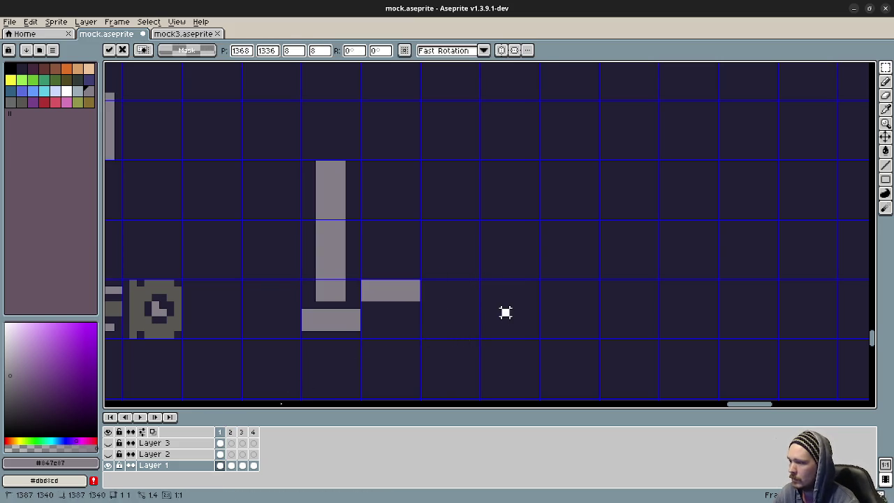
# Select the middle platform pieces on frame 2, paste them into frame 1, then delete them again.
pyautogui.click(242, 432)
pyautogui.click(219, 431)
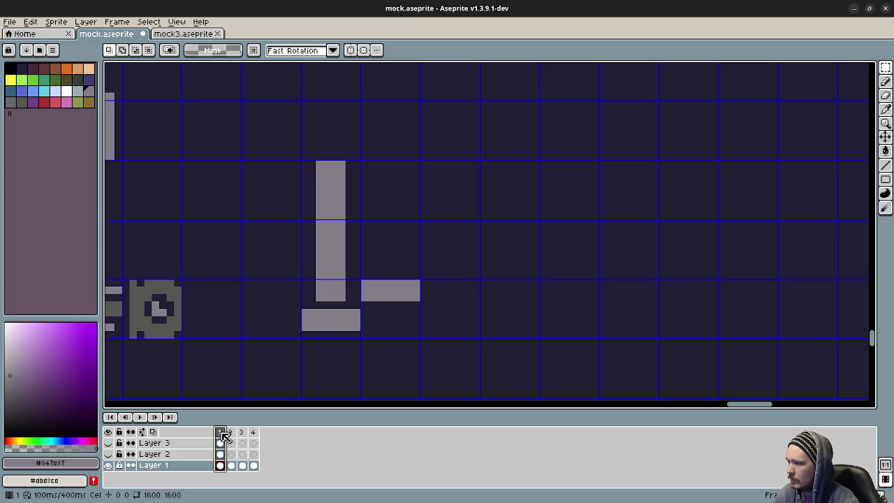
pyautogui.click(231, 432)
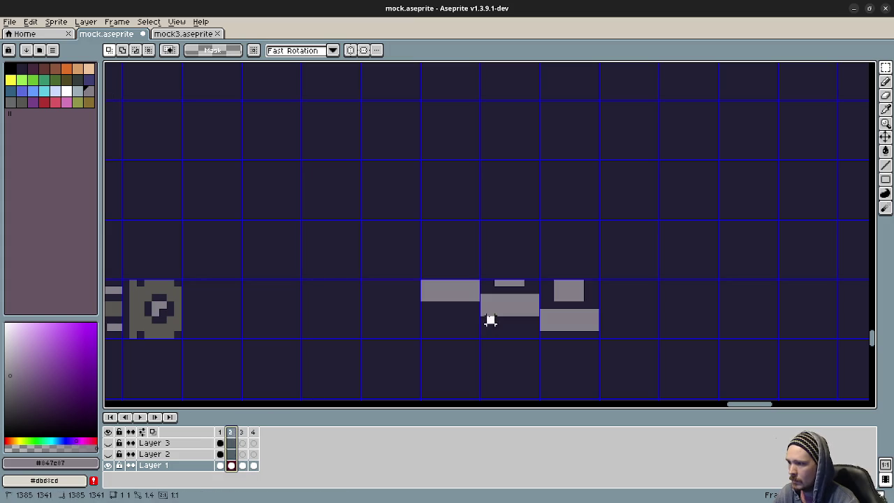
pyautogui.moveTo(483, 284)
pyautogui.mouseDown()
pyautogui.moveTo(504, 323)
pyautogui.moveTo(541, 340)
pyautogui.moveTo(453, 321)
pyautogui.mouseUp()
pyautogui.click(220, 432)
pyautogui.hotkey('ctrl', 'v')
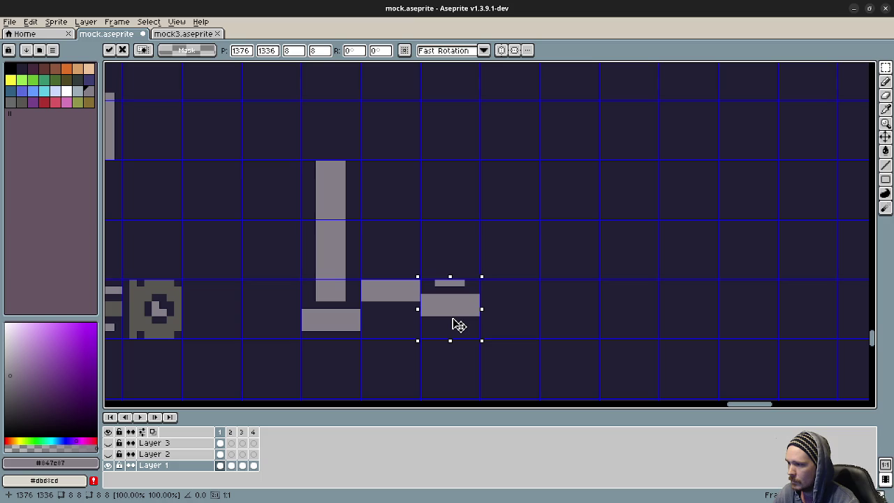
pyautogui.press('Return')
pyautogui.click(232, 433)
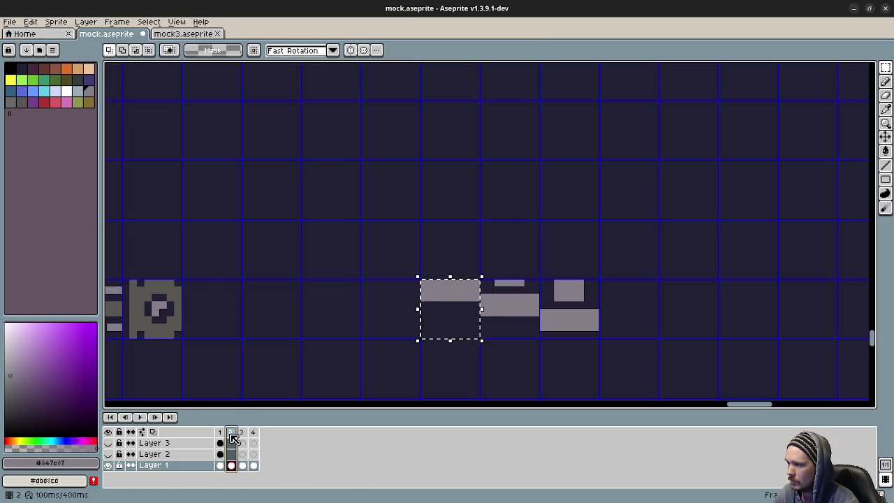
pyautogui.click(220, 432)
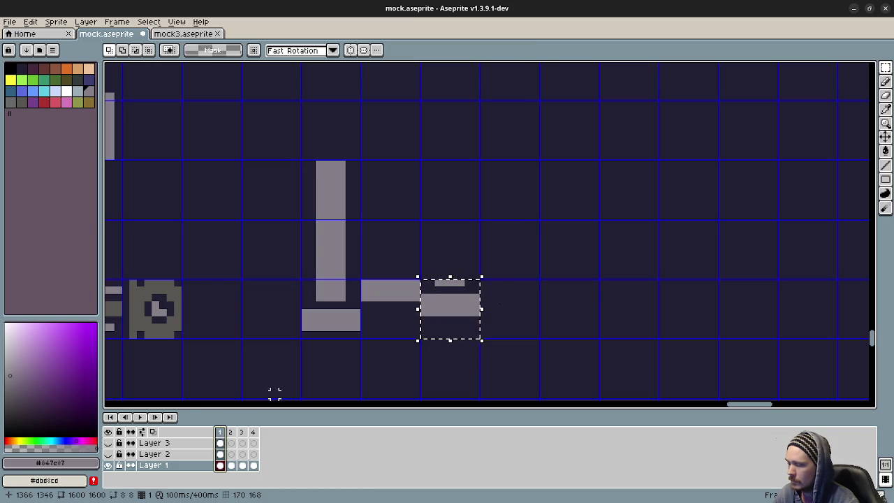
pyautogui.press('Delete')
pyautogui.click(423, 312)
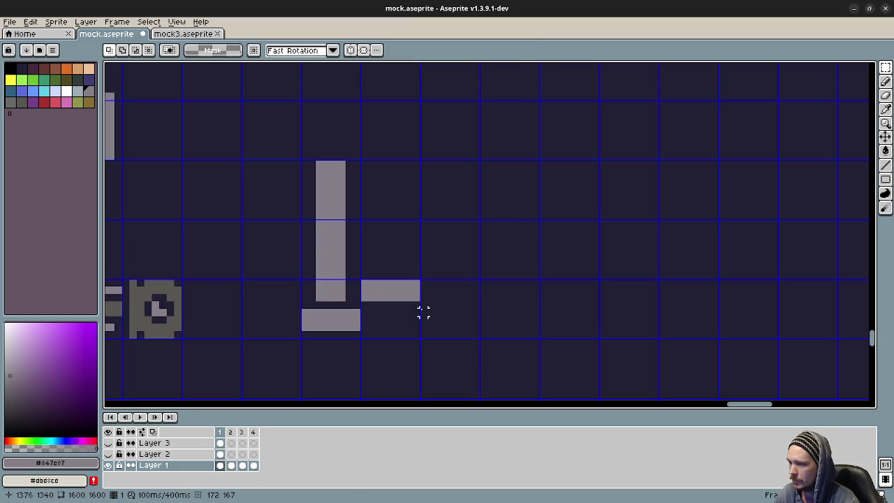
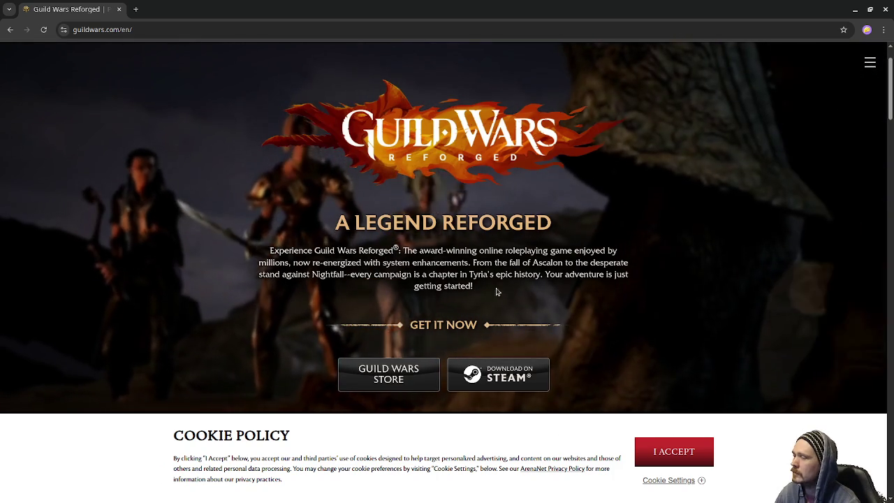
# Browse the Guild Wars Reforged features, awards and FAQ sections, then close the page.
pyautogui.scroll(-2, 670, 295)
pyautogui.scroll(-2, 670, 298)
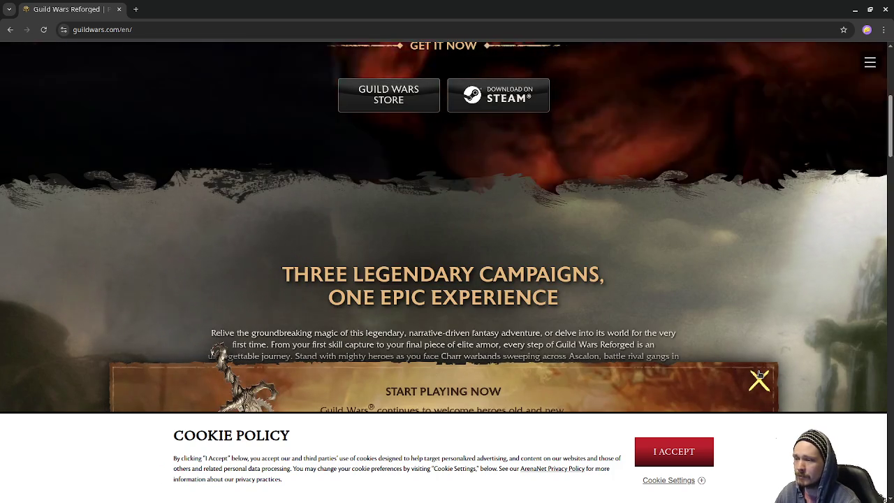
pyautogui.scroll(-2, 441, 309)
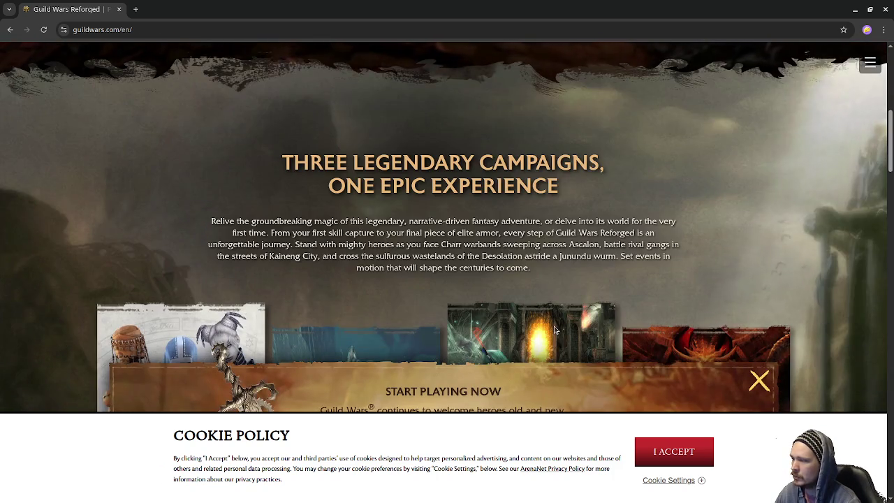
pyautogui.scroll(-1, 554, 324)
pyautogui.scroll(-2, 555, 325)
pyautogui.scroll(-2, 555, 327)
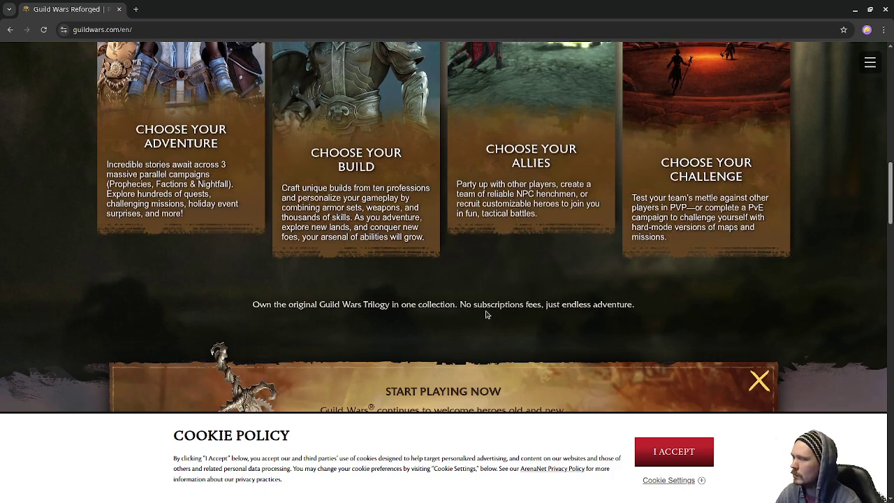
pyautogui.scroll(2, 487, 314)
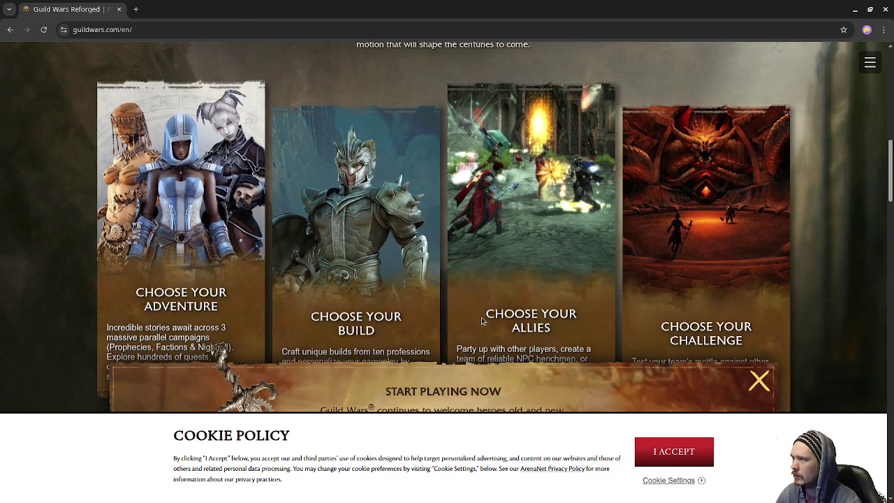
pyautogui.scroll(2, 481, 319)
pyautogui.scroll(3, 481, 320)
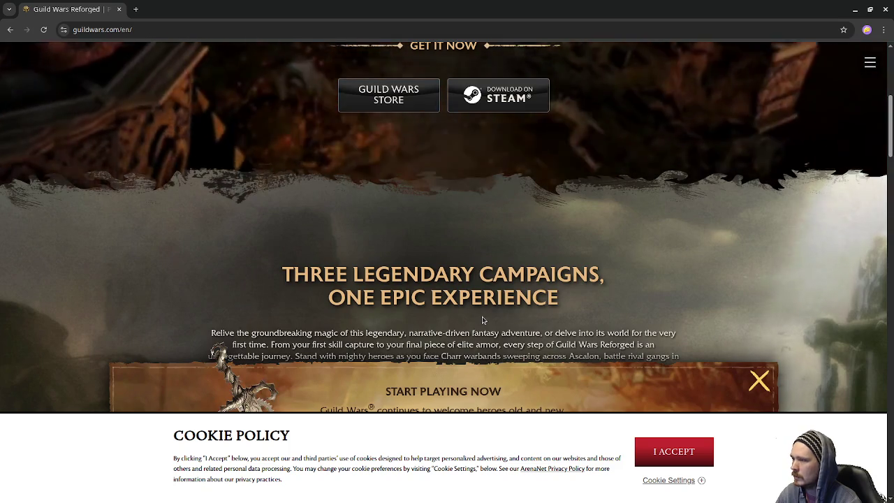
pyautogui.scroll(3, 482, 320)
pyautogui.scroll(1, 488, 319)
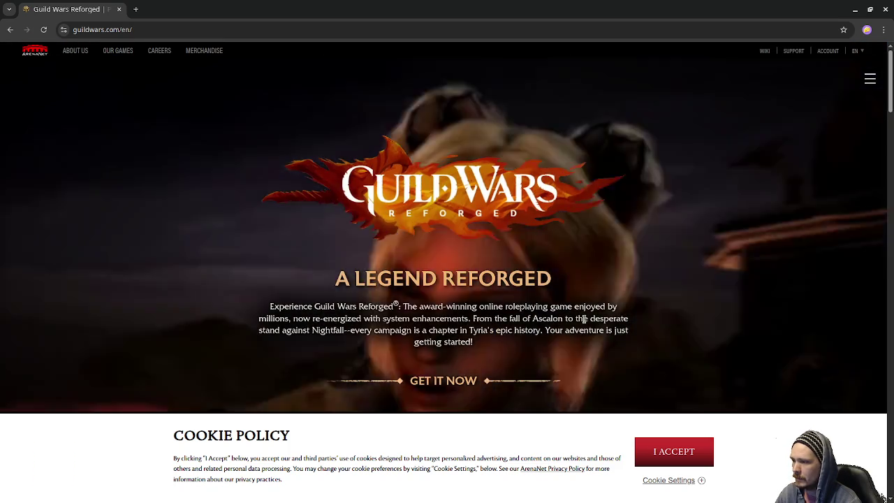
pyautogui.scroll(-1, 540, 333)
pyautogui.scroll(-3, 541, 333)
pyautogui.scroll(-3, 543, 331)
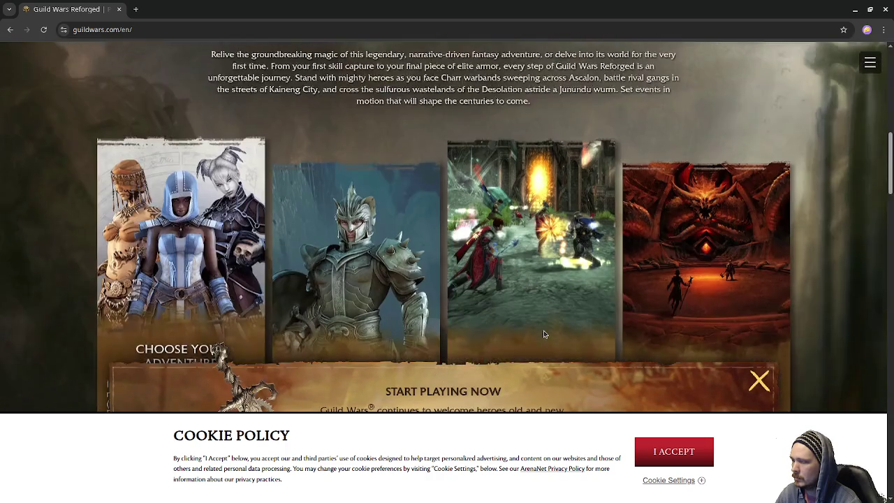
pyautogui.scroll(-2, 543, 334)
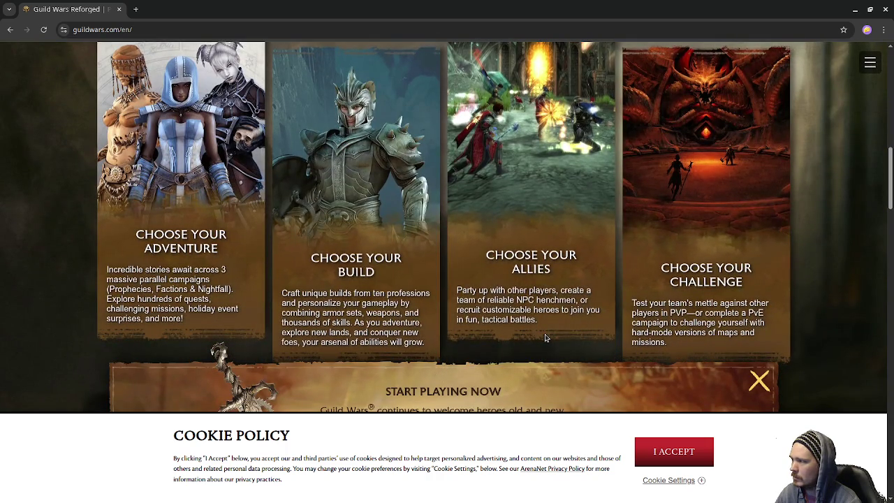
pyautogui.scroll(-2, 546, 338)
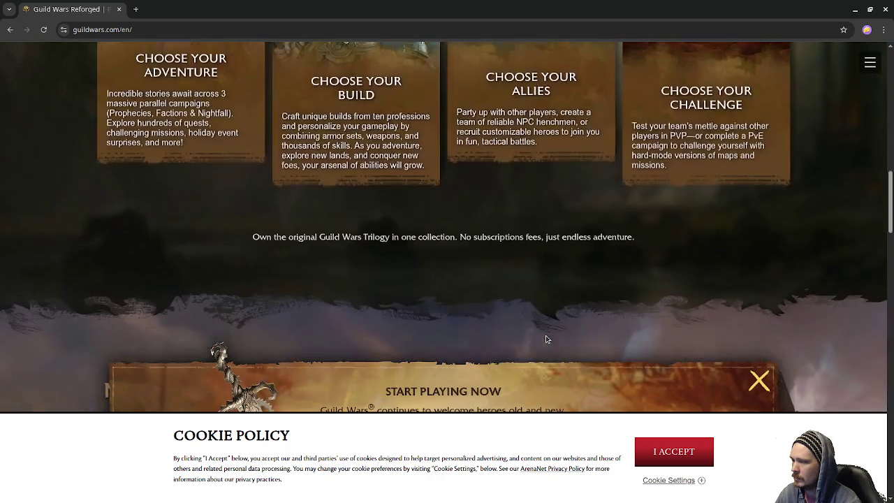
pyautogui.scroll(-4, 546, 338)
pyautogui.scroll(-1, 545, 338)
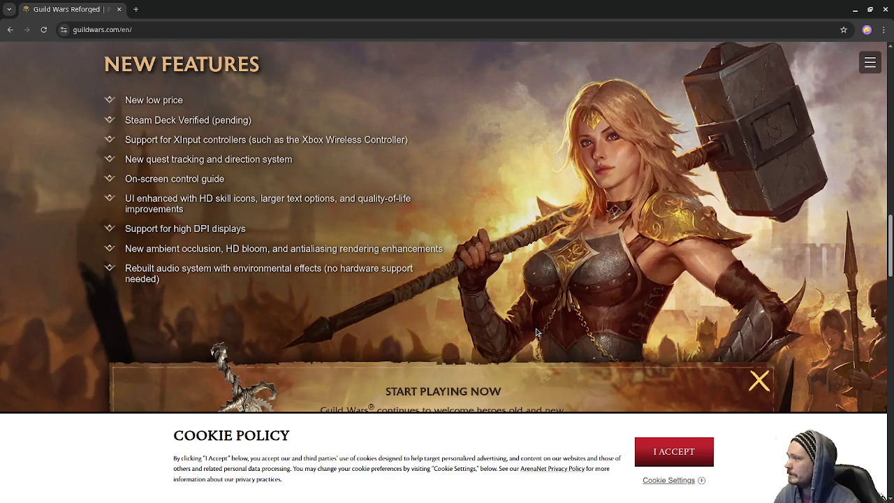
pyautogui.scroll(-1, 538, 331)
pyautogui.scroll(-1, 541, 330)
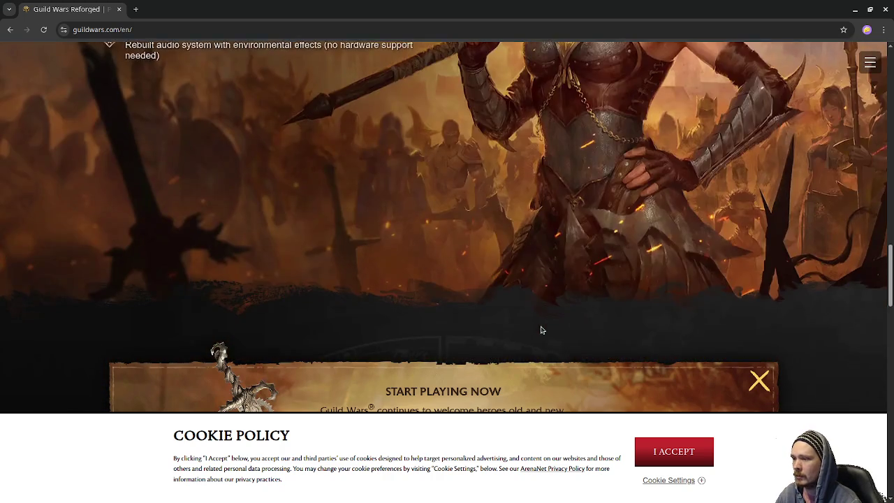
pyautogui.scroll(-4, 541, 329)
pyautogui.scroll(-1, 542, 330)
pyautogui.scroll(-1, 543, 331)
pyautogui.scroll(-2, 545, 331)
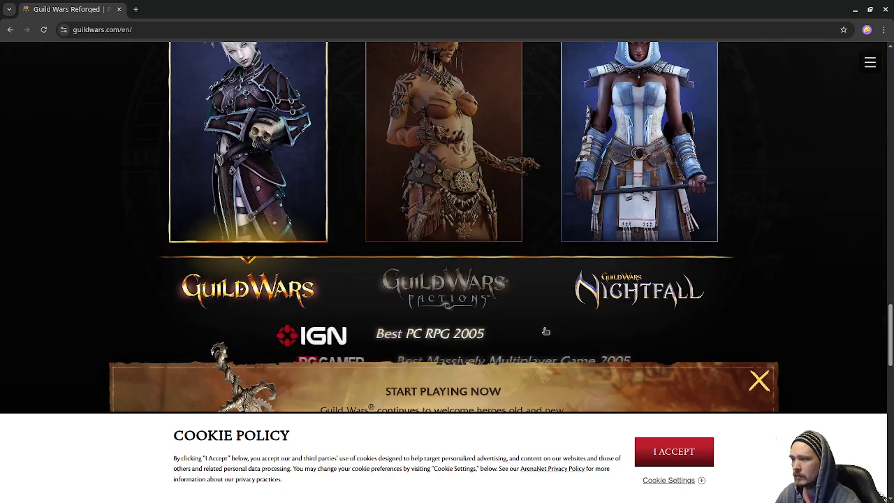
pyautogui.scroll(-1, 545, 331)
pyautogui.scroll(-2, 548, 333)
pyautogui.scroll(-5, 551, 335)
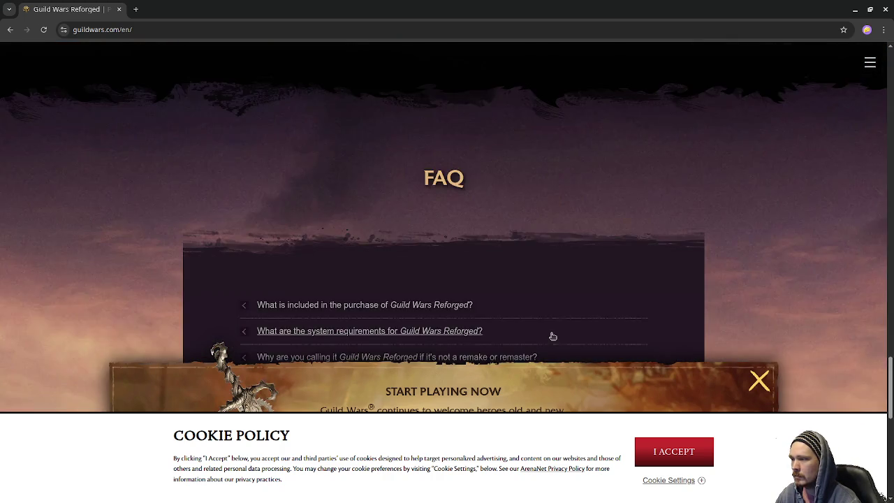
pyautogui.scroll(-2, 551, 336)
pyautogui.scroll(-3, 551, 335)
pyautogui.scroll(4, 559, 339)
pyautogui.scroll(5, 561, 339)
pyautogui.scroll(1, 562, 339)
pyautogui.scroll(5, 557, 334)
pyautogui.scroll(5, 552, 330)
pyautogui.scroll(5, 542, 322)
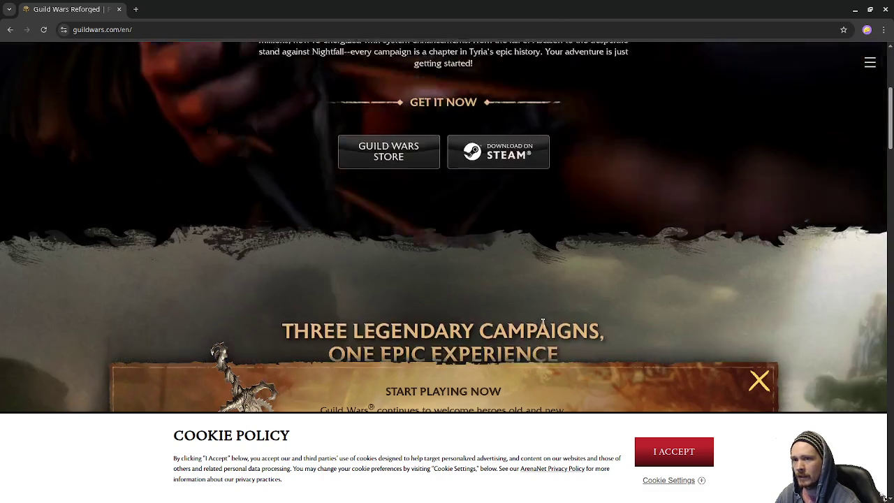
pyautogui.scroll(4, 542, 322)
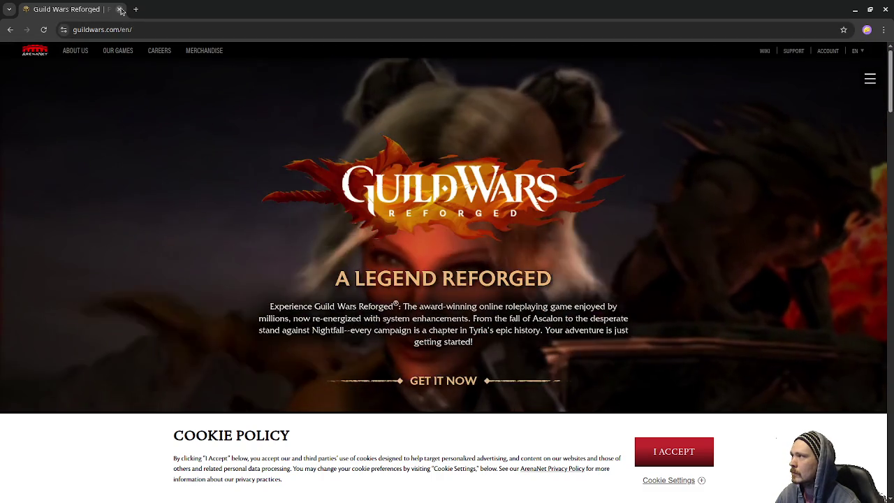
pyautogui.click(120, 9)
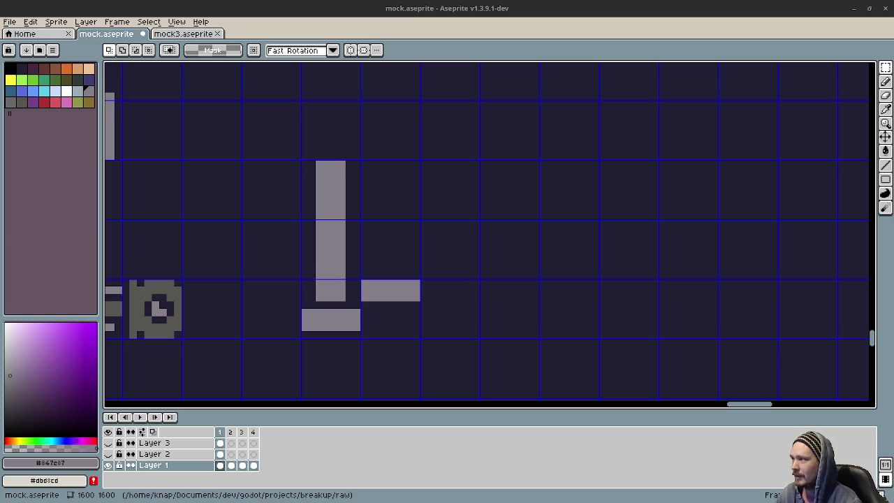
# Scroll the mock.aseprite canvas so the dark grid background is in view.
pyautogui.scroll(-1, 459, 375)
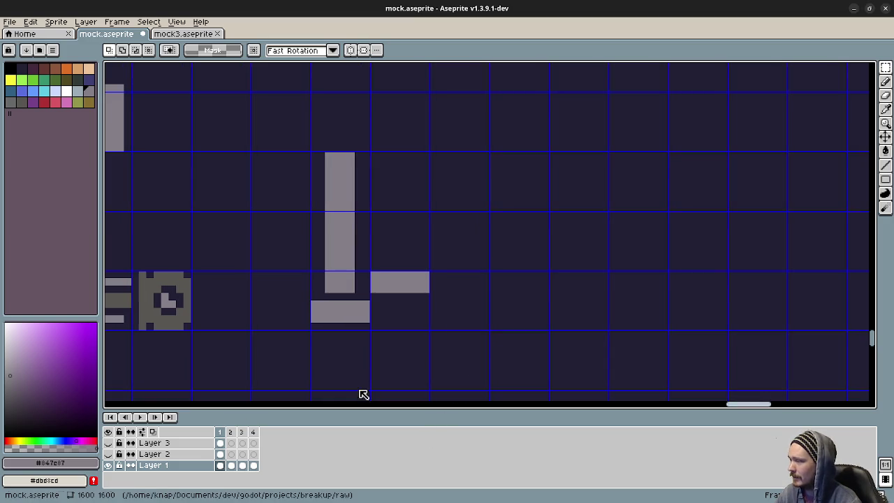
# Sample the background colour #222034 and fill frame 1's right grey bar with it.
pyautogui.press('i')
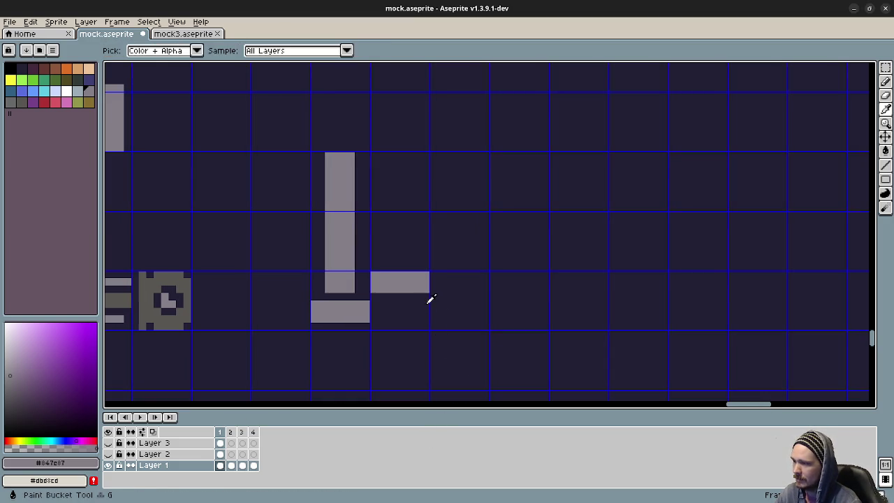
pyautogui.click(425, 297)
pyautogui.press('g')
pyautogui.click(417, 284)
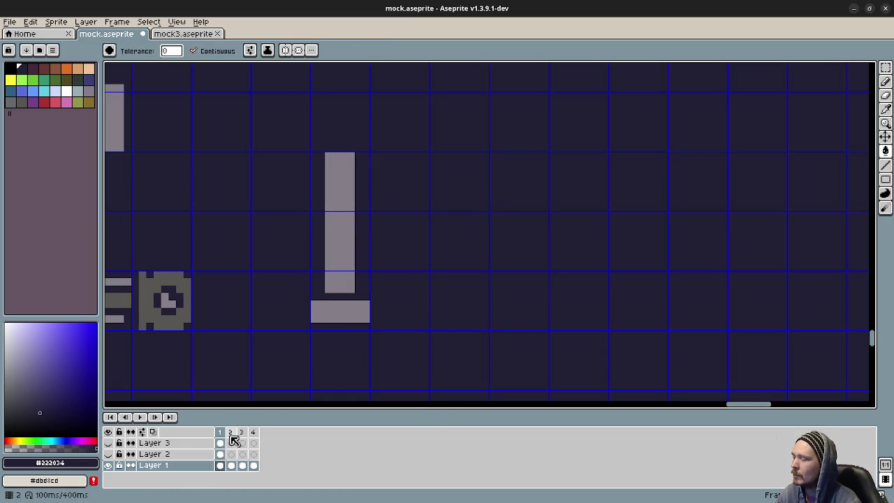
# In frame 2, select the left grey bar's grid cell and move it one cell left.
pyautogui.click(230, 432)
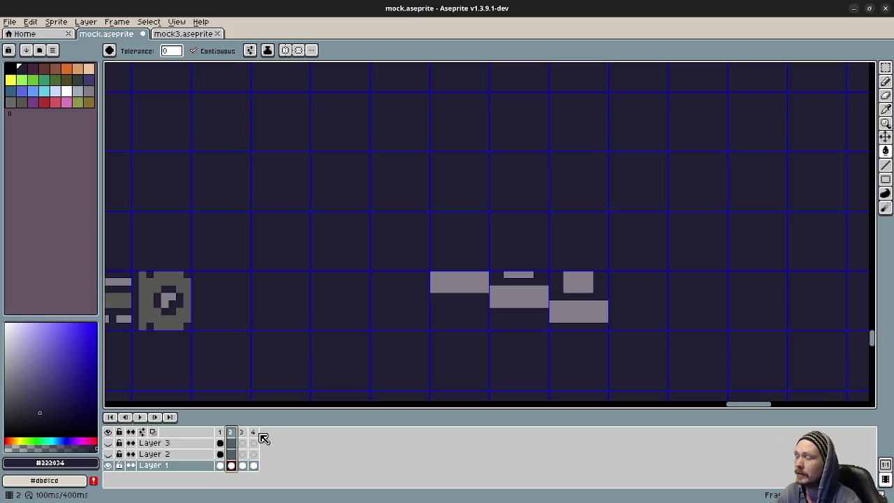
pyautogui.press('m')
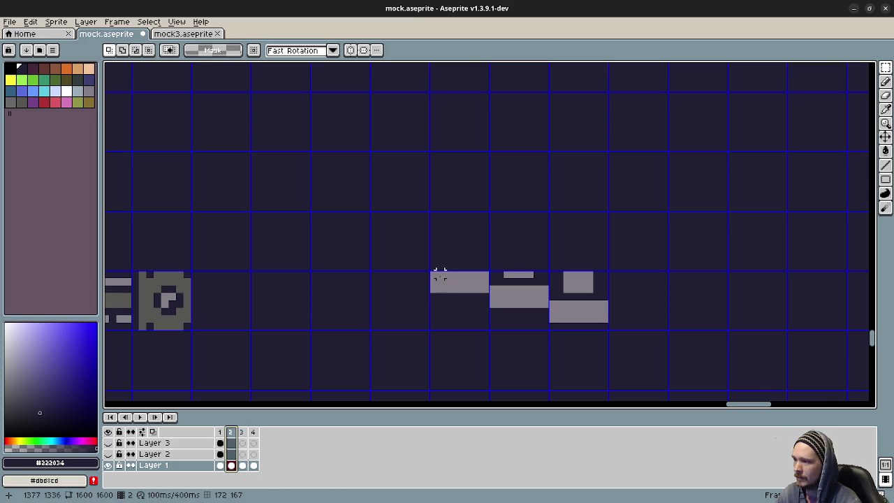
pyautogui.moveTo(433, 272); pyautogui.dragTo(487, 331)
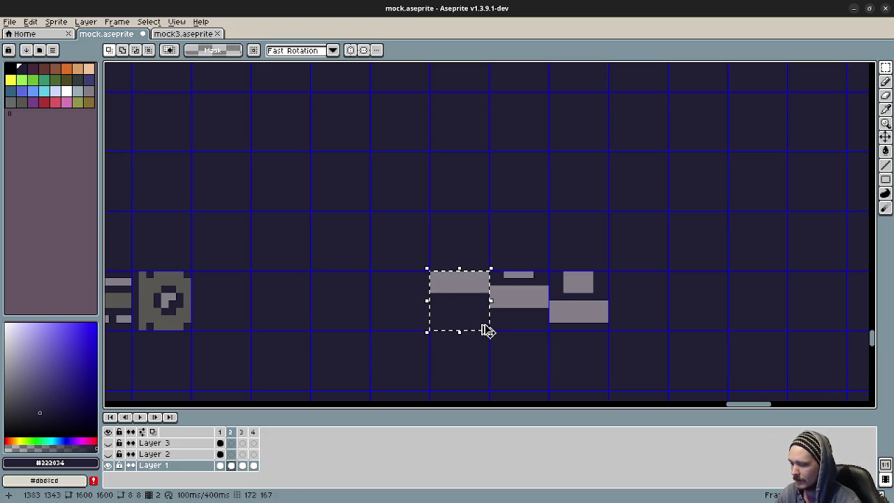
pyautogui.click(222, 432)
pyautogui.click(233, 433)
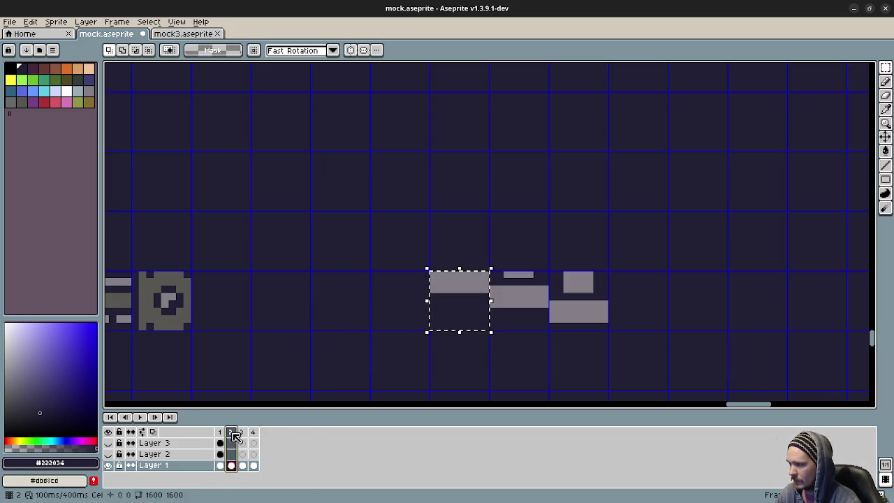
pyautogui.click(473, 320)
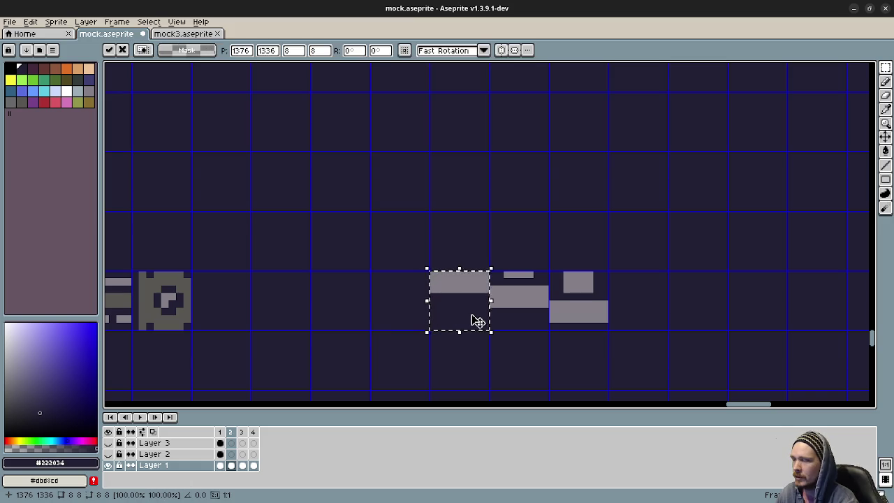
pyautogui.press('Left')
pyautogui.press('Left')
pyautogui.press('Left')
pyautogui.press('Left')
pyautogui.press('Left')
pyautogui.press('Left')
pyautogui.press('Left')
pyautogui.press('Left')
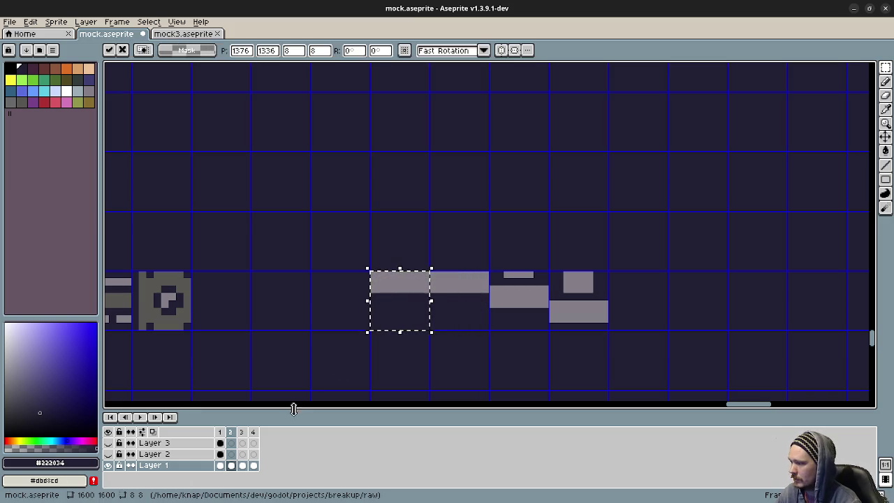
pyautogui.click(477, 348)
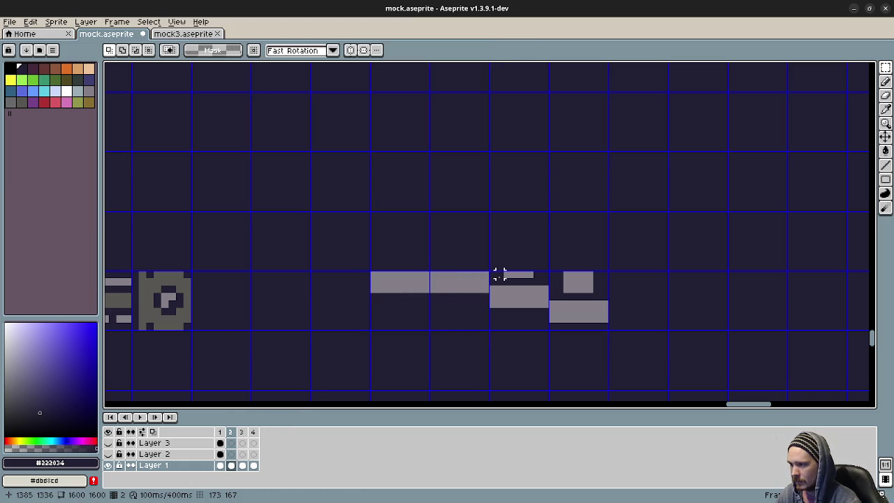
# Copy the stacked grey bars into frame 3, shifted about one grid cell left.
pyautogui.moveTo(495, 273); pyautogui.dragTo(546, 328)
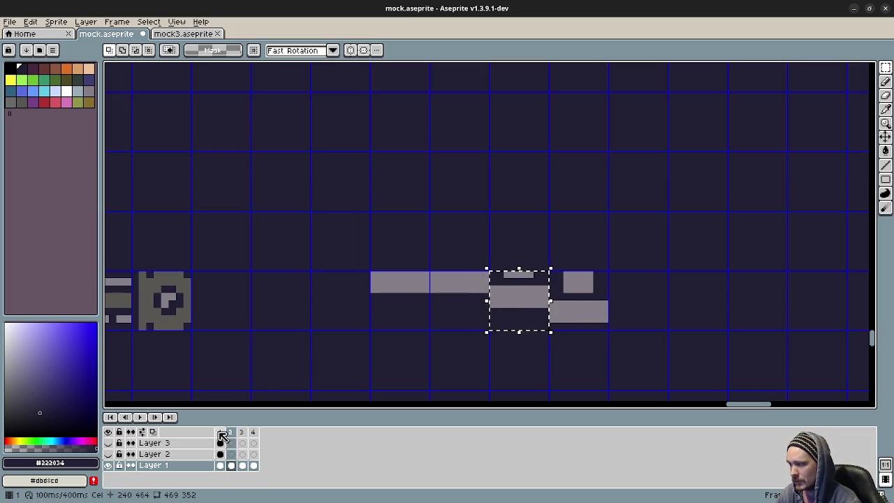
pyautogui.press('Left')
pyautogui.click(403, 340)
pyautogui.click(244, 431)
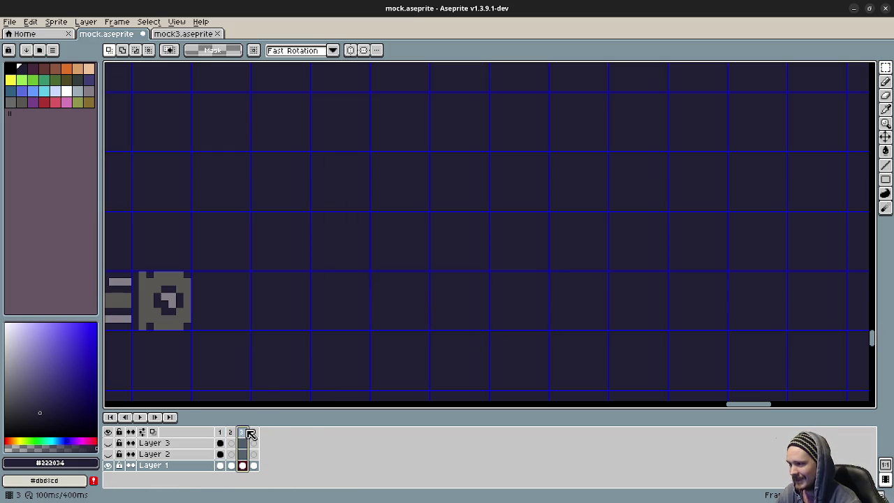
pyautogui.click(232, 432)
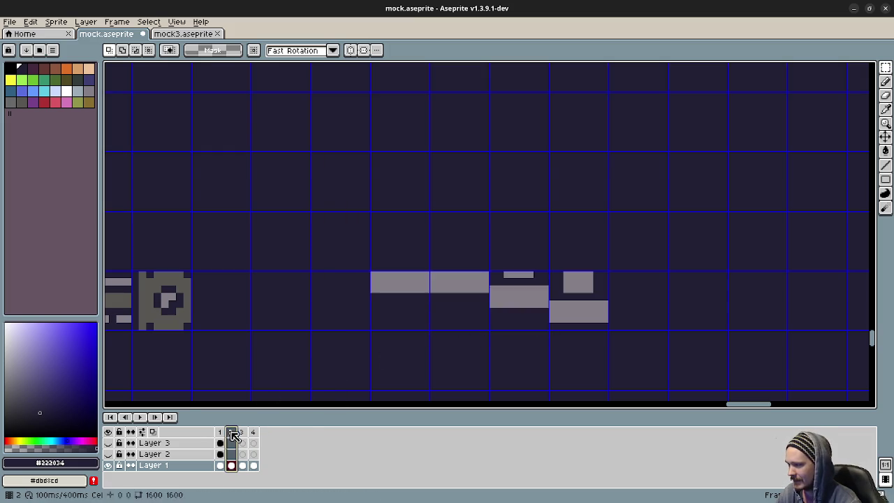
pyautogui.click(245, 432)
pyautogui.hotkey('ctrl', 'v')
pyautogui.press('Left')
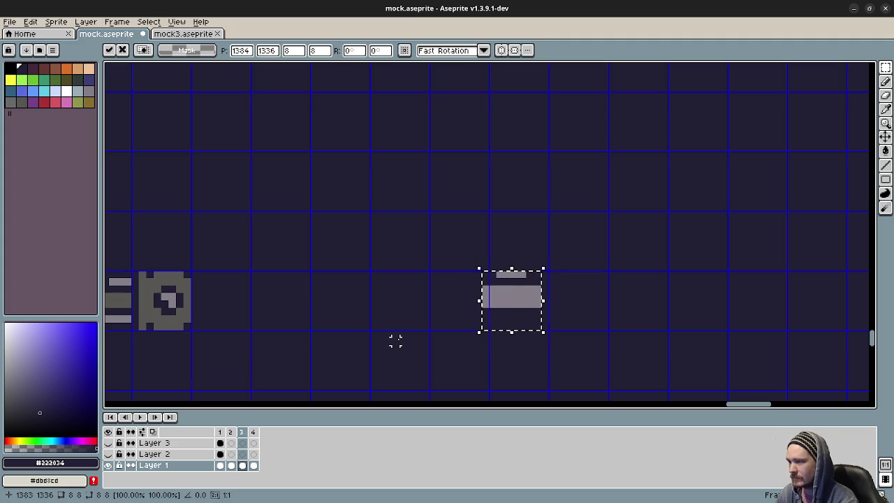
pyautogui.press('Left')
pyautogui.press('Left')
pyautogui.press('Left')
pyautogui.press('Left')
pyautogui.press('Left')
pyautogui.press('Left')
pyautogui.press('Left')
pyautogui.press('Left')
pyautogui.press('Left')
pyautogui.press('Left')
pyautogui.press('Left')
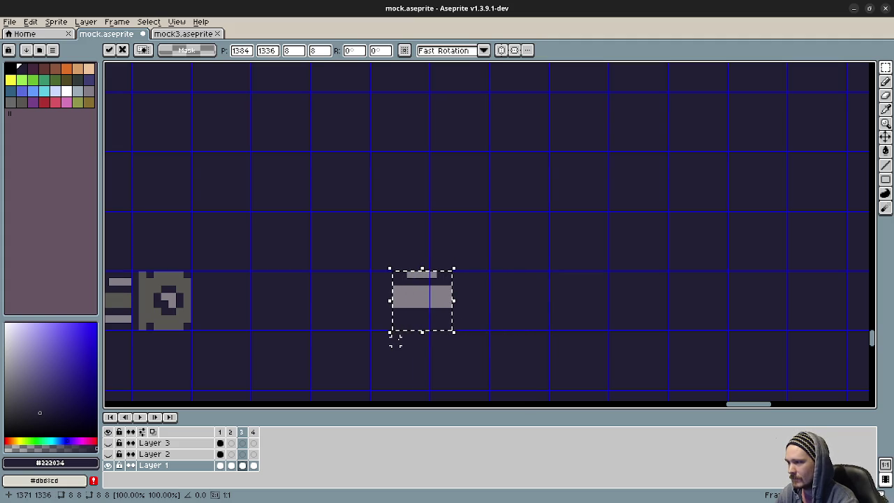
pyautogui.press('Left')
pyautogui.press('Left')
pyautogui.press('Left')
pyautogui.hotkey('ctrl', 'd')
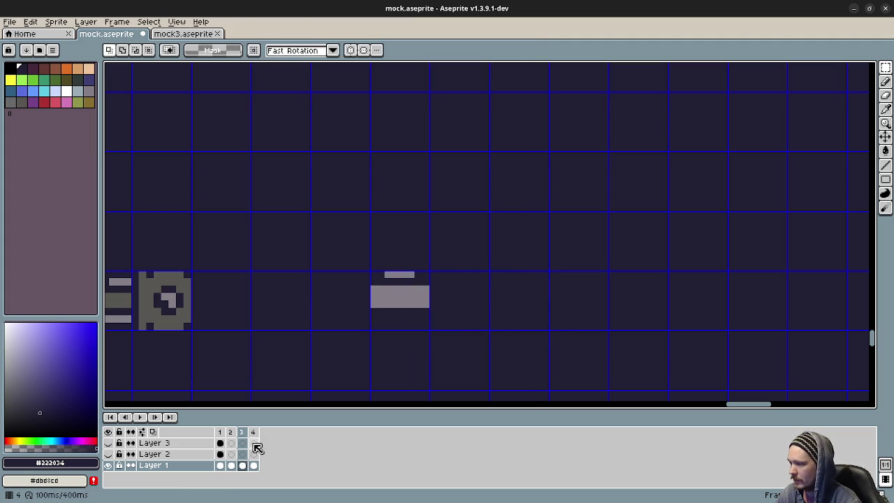
# Copy frame 2's right grey shapes into frame 4 three cells left, then play the animation.
pyautogui.click(232, 432)
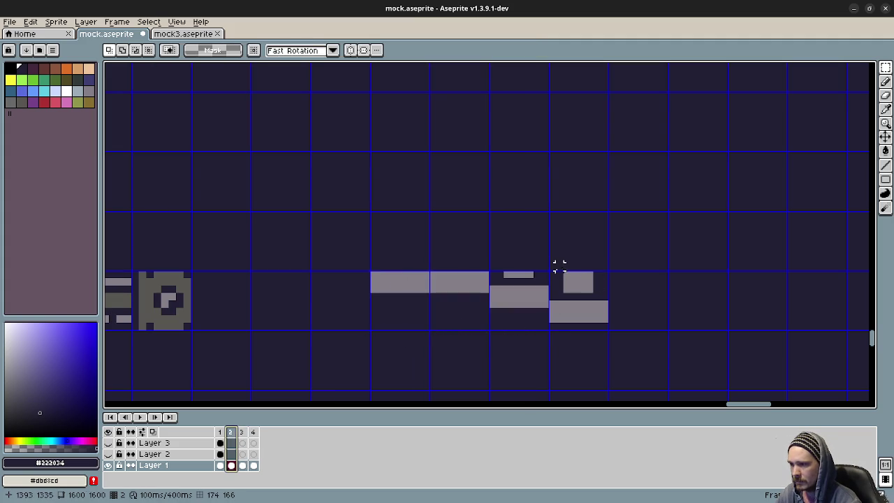
pyautogui.moveTo(551, 274); pyautogui.dragTo(610, 333)
pyautogui.hotkey('ctrl', 'c')
pyautogui.click(253, 431)
pyautogui.hotkey('ctrl', 'v')
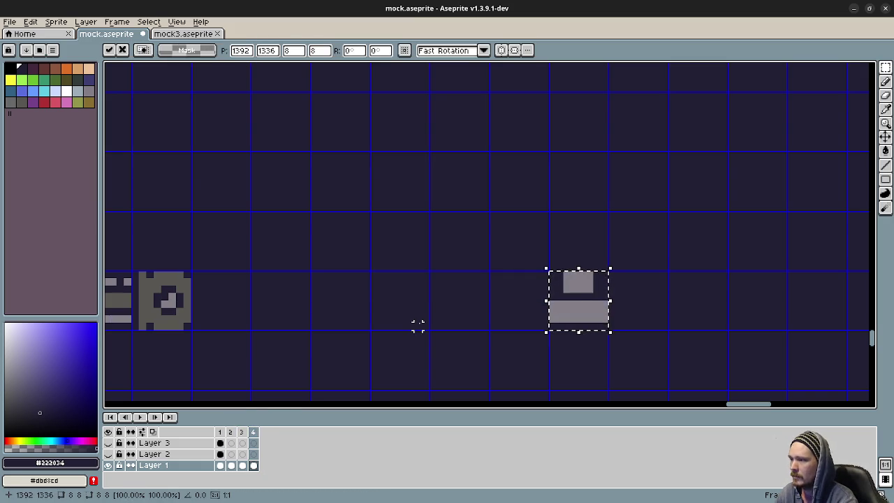
pyautogui.press('Left')
pyautogui.press('Left')
pyautogui.press('Left')
pyautogui.press('Left')
pyautogui.press('Left')
pyautogui.press('Left')
pyautogui.press('Left')
pyautogui.press('Left')
pyautogui.press('Left')
pyautogui.press('Left')
pyautogui.press('Left')
pyautogui.press('Left')
pyautogui.press('Left')
pyautogui.press('Left')
pyautogui.press('Left')
pyautogui.press('Left')
pyautogui.press('Left')
pyautogui.press('Left')
pyautogui.press('Left')
pyautogui.press('Left')
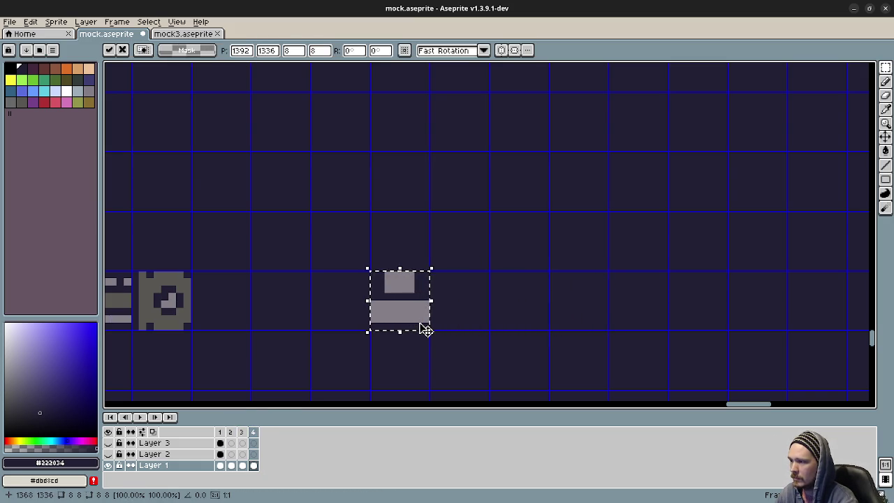
pyautogui.press('Return')
pyautogui.click(140, 417)
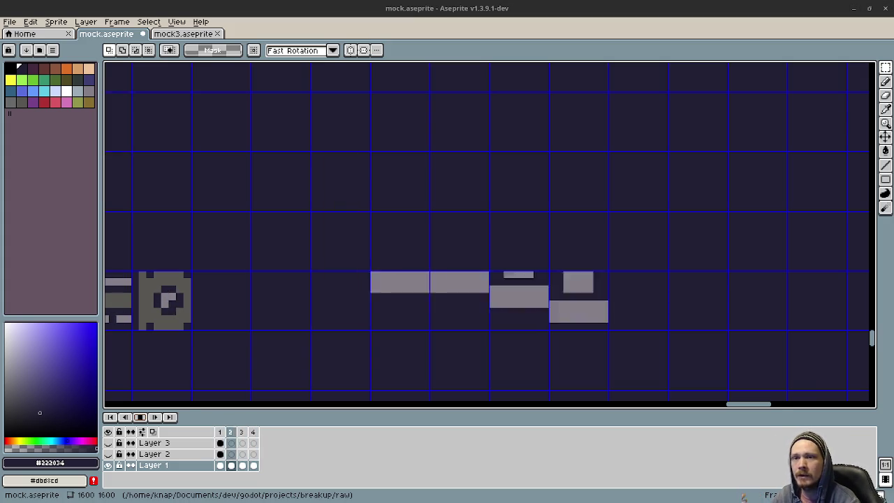
# Switch from the looping animation to the 'pixel art factory platformer' Google Images results.
pyautogui.hotkey('alt', 'Tab')
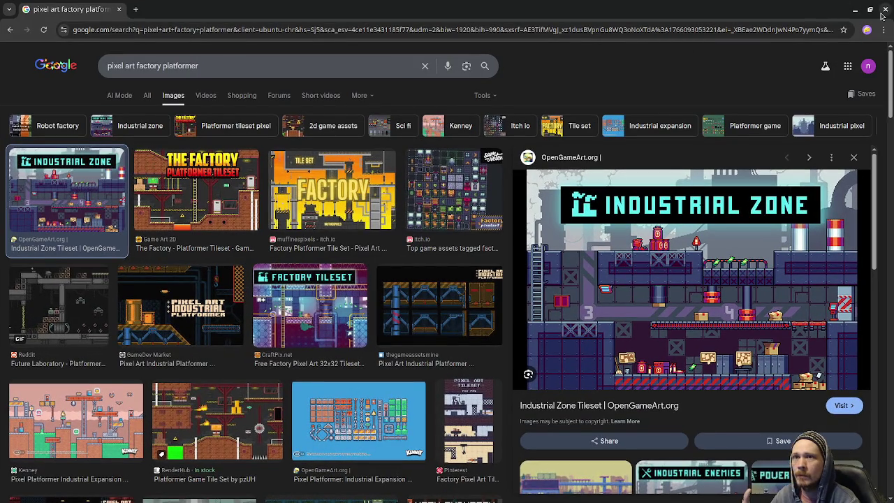
# Close the Chromium window to bring the mock.aseprite mockup back.
pyautogui.click(884, 10)
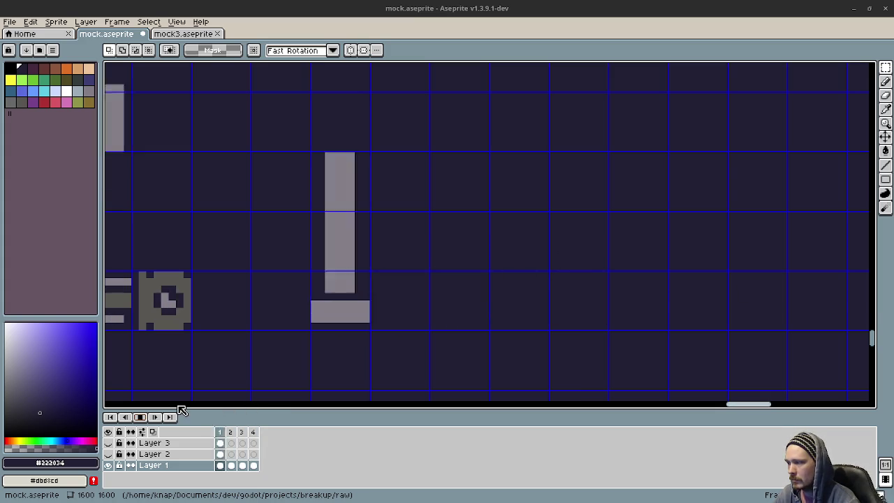
# Stop playback and fill frame 1's tall grey bar with the background colour.
pyautogui.click(219, 432)
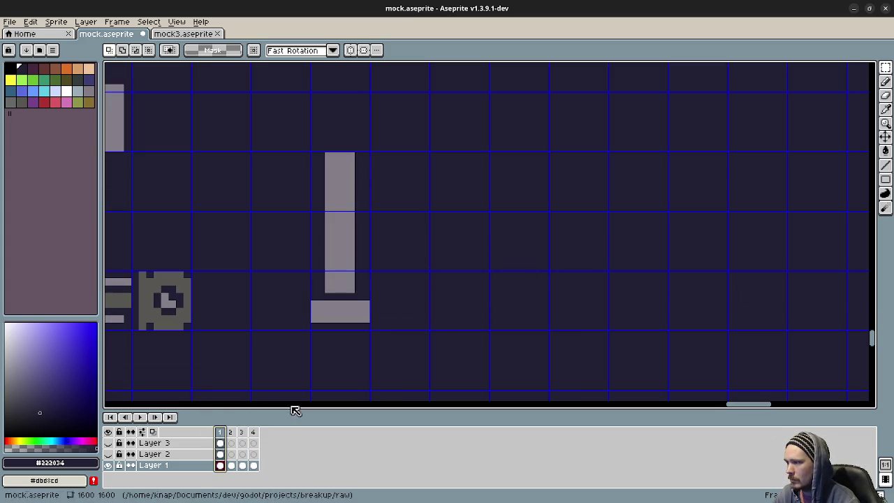
pyautogui.press('i')
pyautogui.press('g')
pyautogui.click(329, 237)
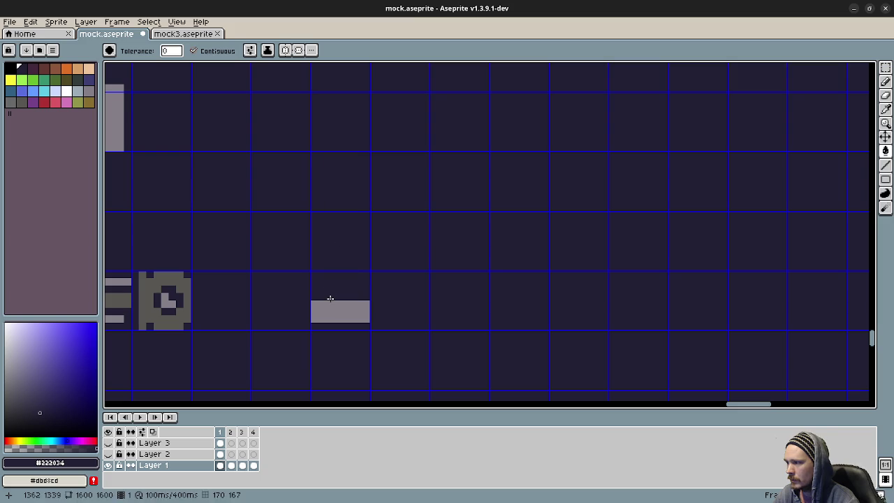
# Fill frame 2's three joined grey rectangles with the background colour.
pyautogui.click(233, 432)
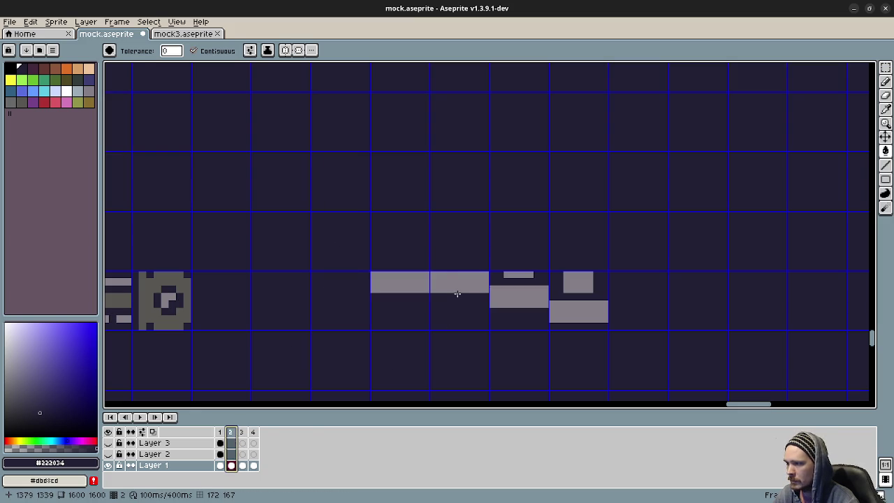
pyautogui.press('b')
pyautogui.press('g')
pyautogui.click(502, 294)
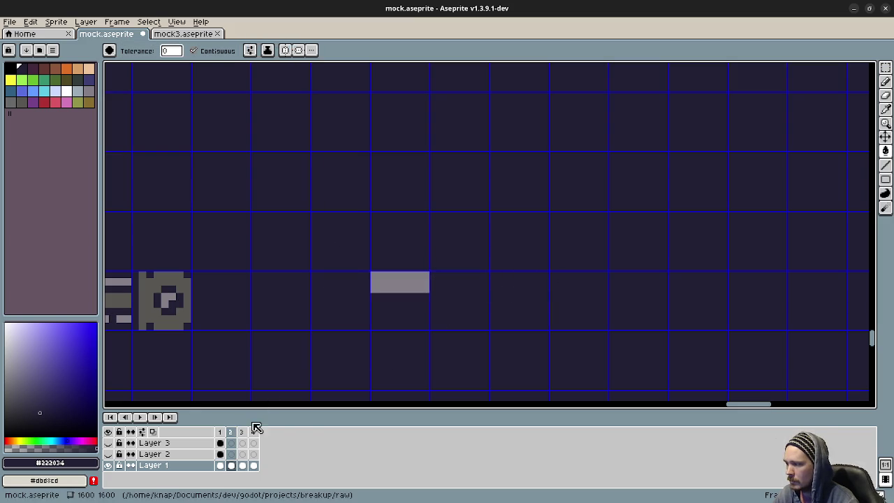